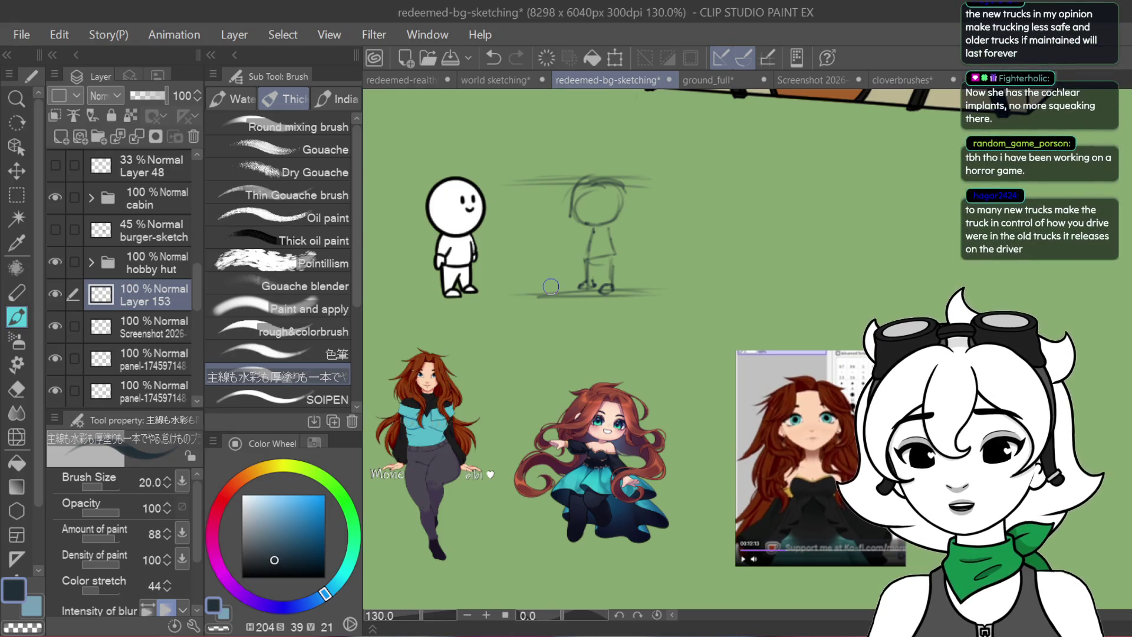
Save the redeemed-bg-sketching document and move over to the Godot editor
key("ctrl+s")
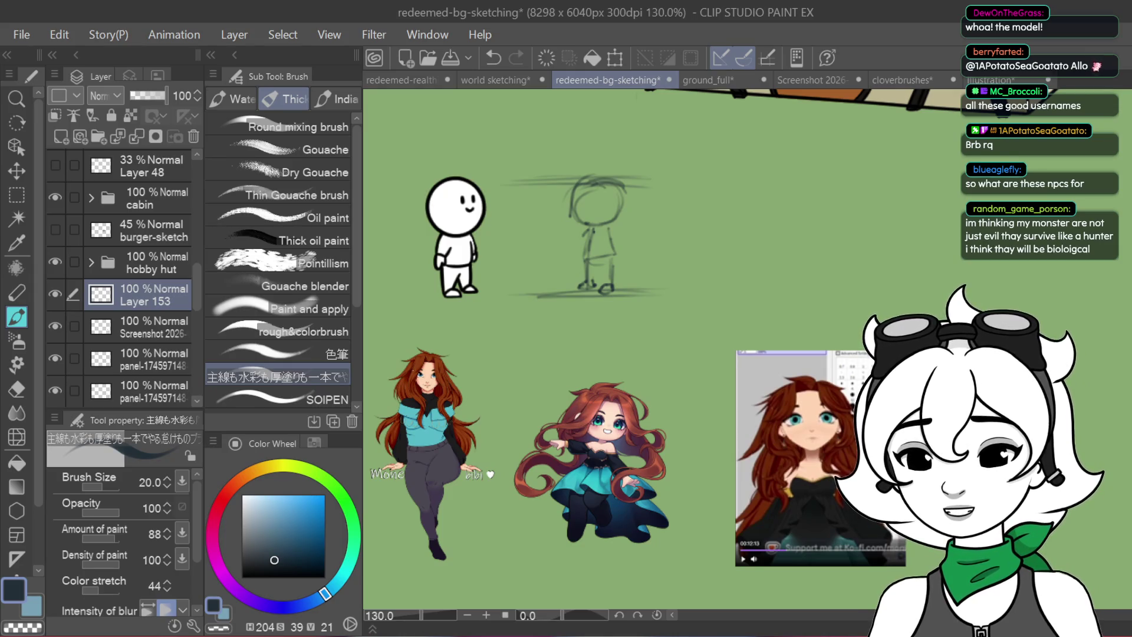
key("alt+Tab")
scroll(917, 288, "down", 5)
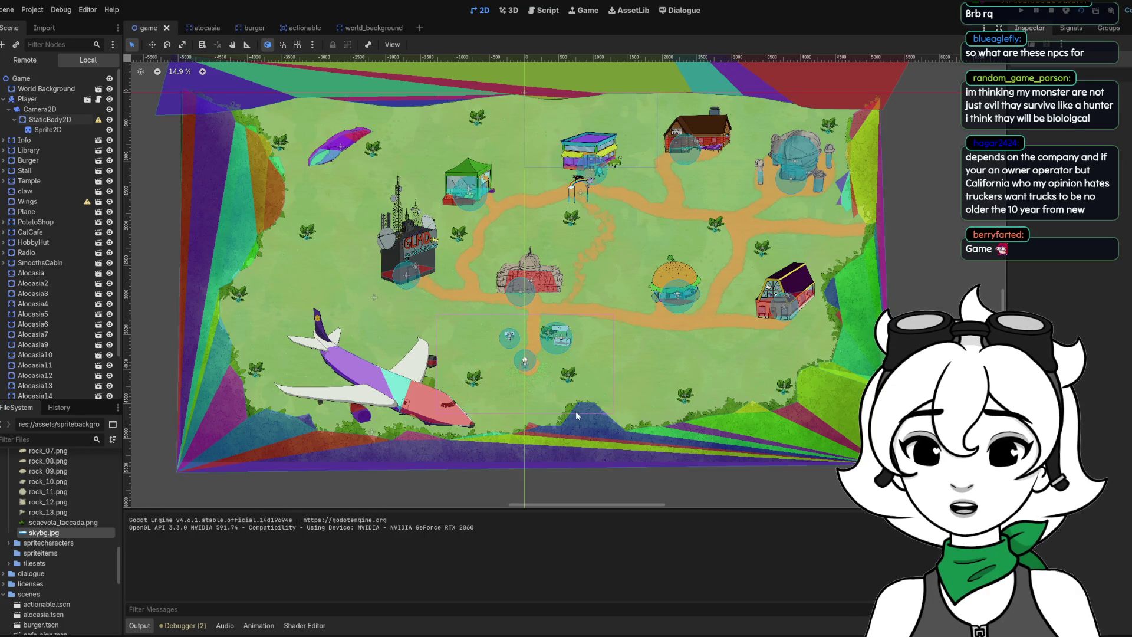
scroll(396, 422, "up", 2)
scroll(396, 423, "up", 2)
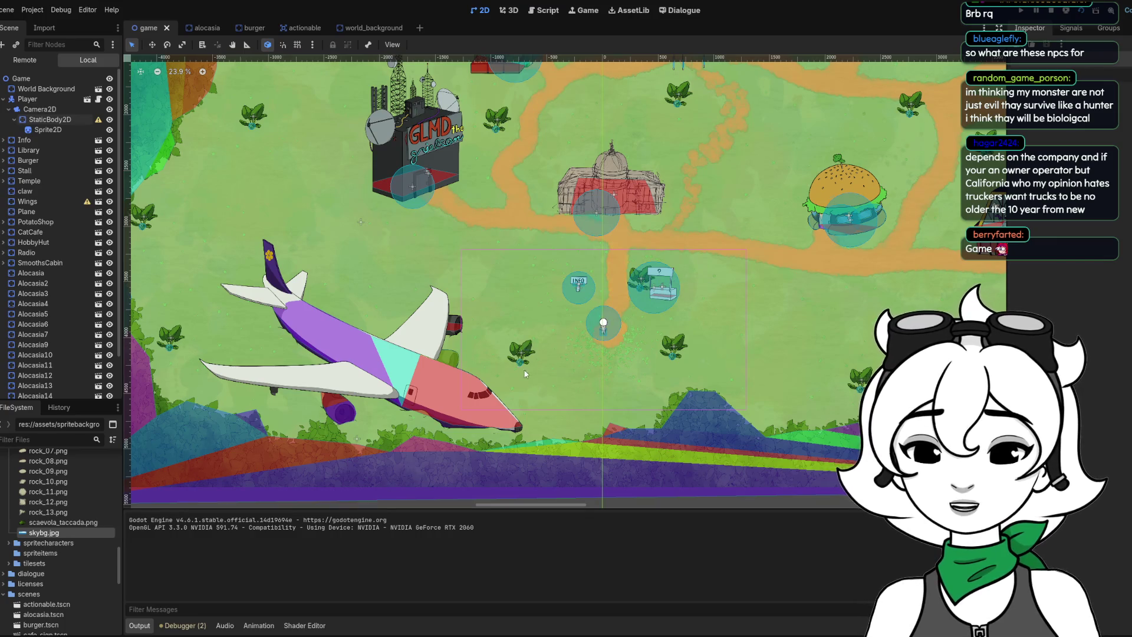
scroll(522, 368, "down", 2)
scroll(483, 288, "up", 3)
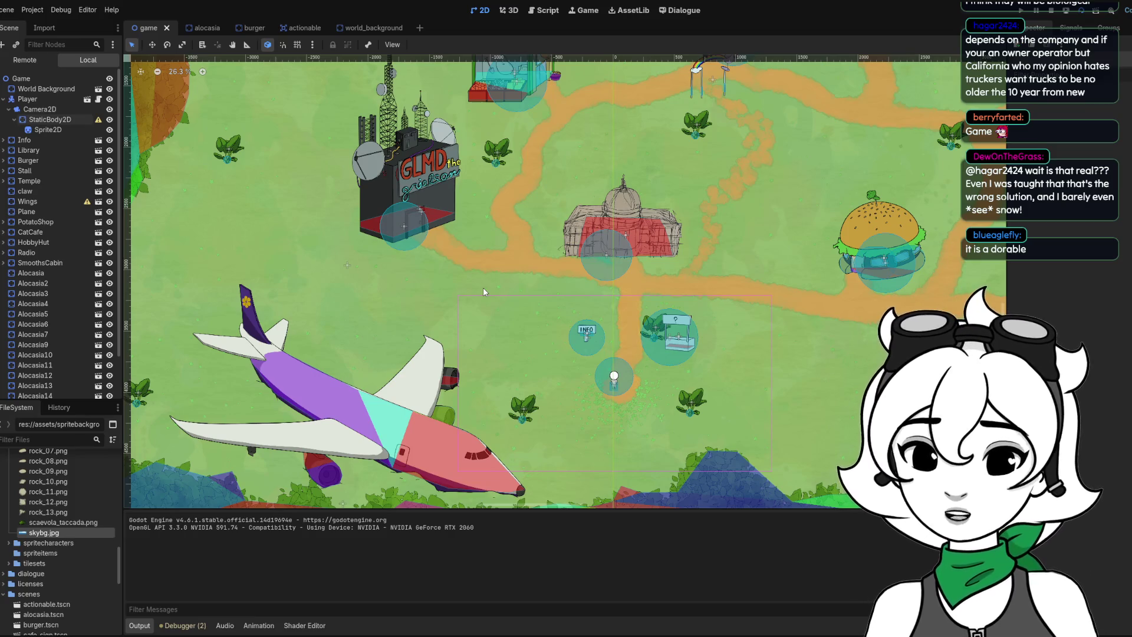
scroll(483, 288, "down", 3)
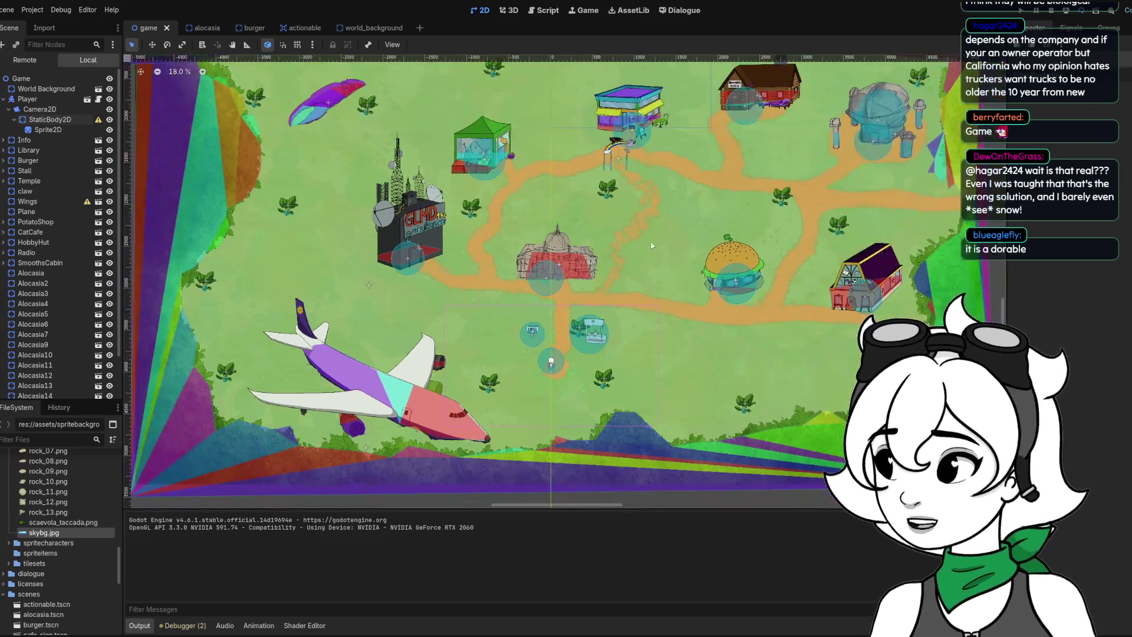
scroll(642, 246, "up", 3)
scroll(494, 301, "down", 4)
scroll(428, 307, "up", 3)
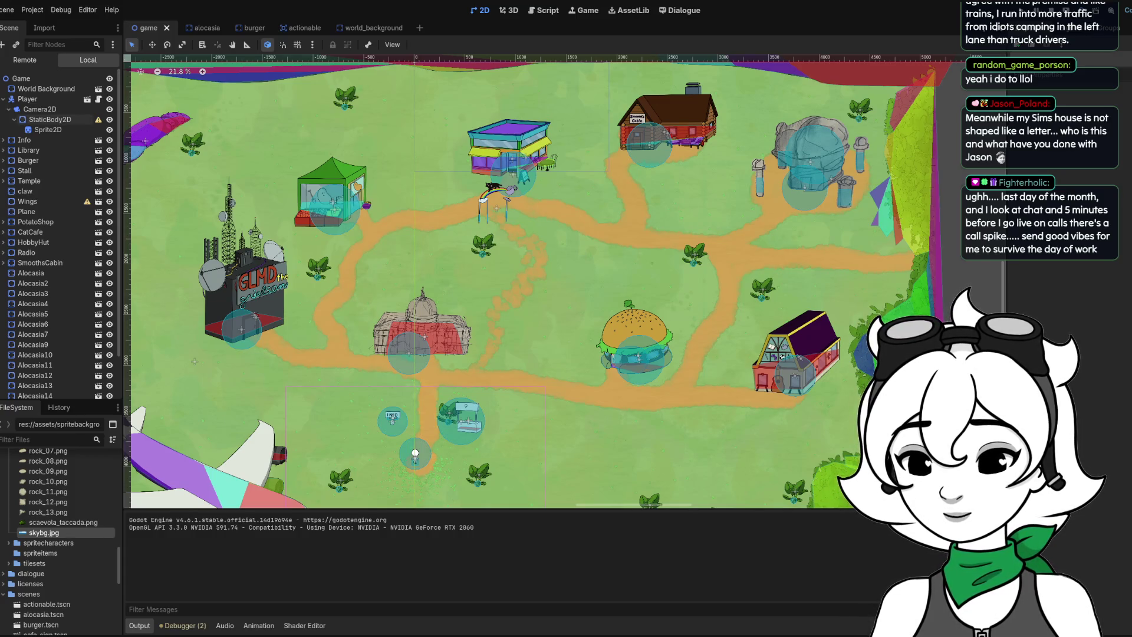
Switch to the browser showing the 'the flesh hank' slide deck
key("alt+Tab")
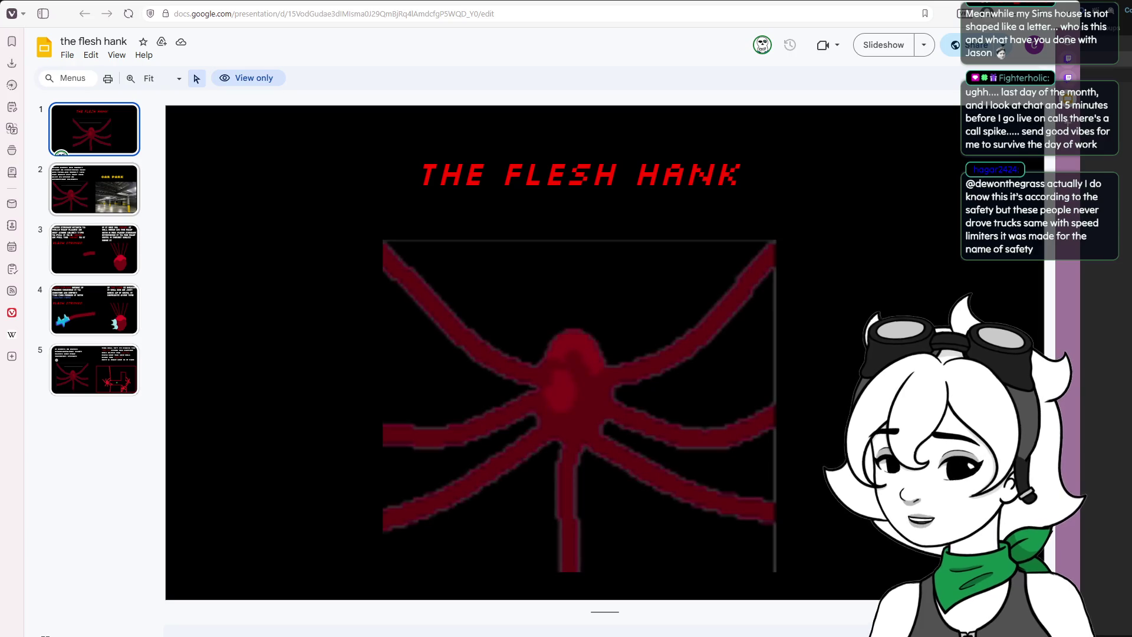
Go to slide 2, pairing the flesh hank drawing with the 'CAR PARK' photo
left_click(109, 192)
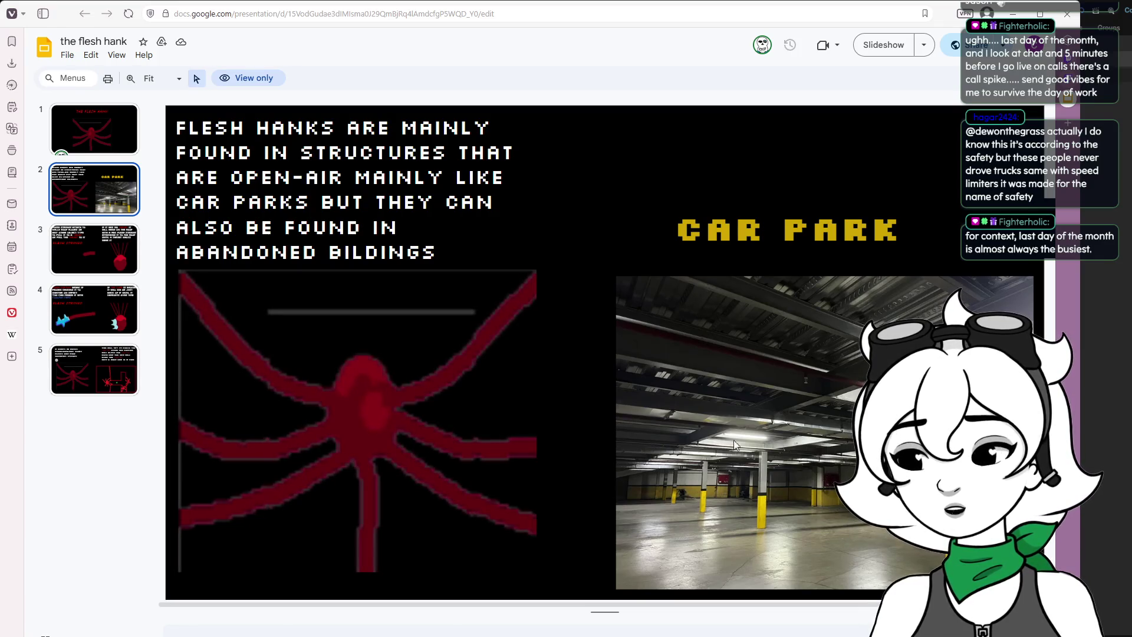
View slides 3 (Flesh Strings), 4 (freezing) and 5 (pack hunting) in turn
left_click(74, 244)
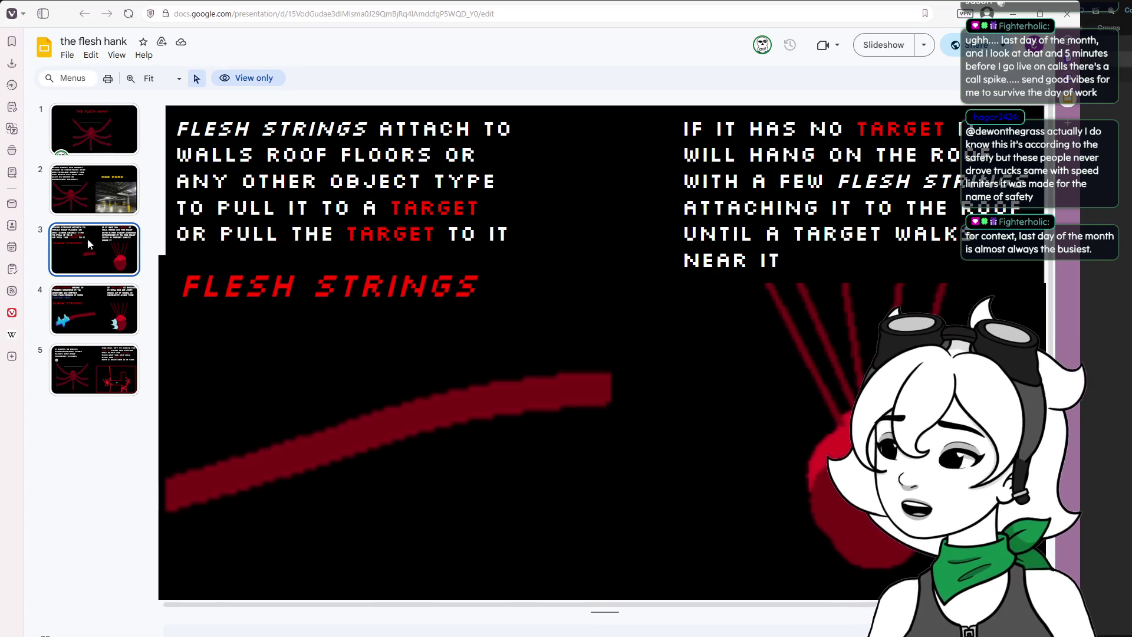
left_click(133, 326)
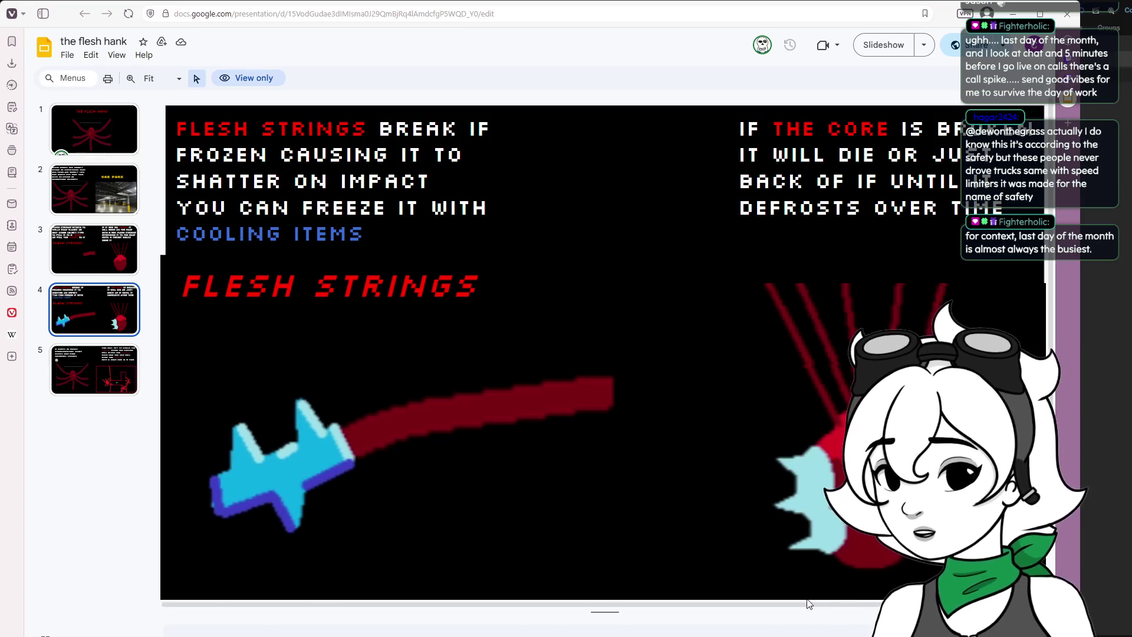
left_click(96, 387)
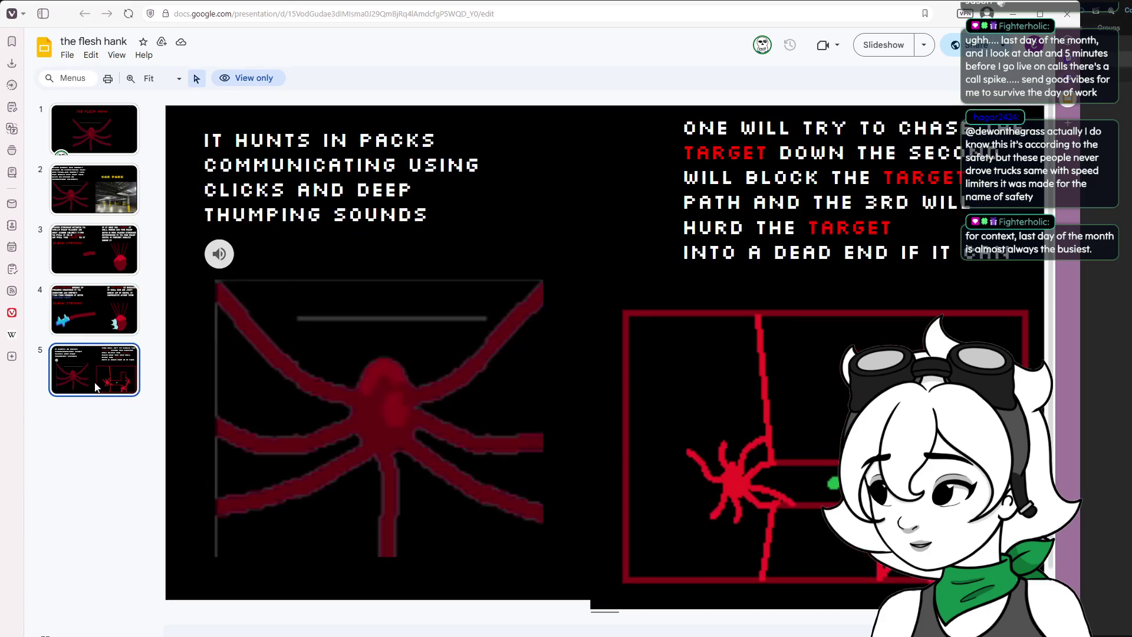
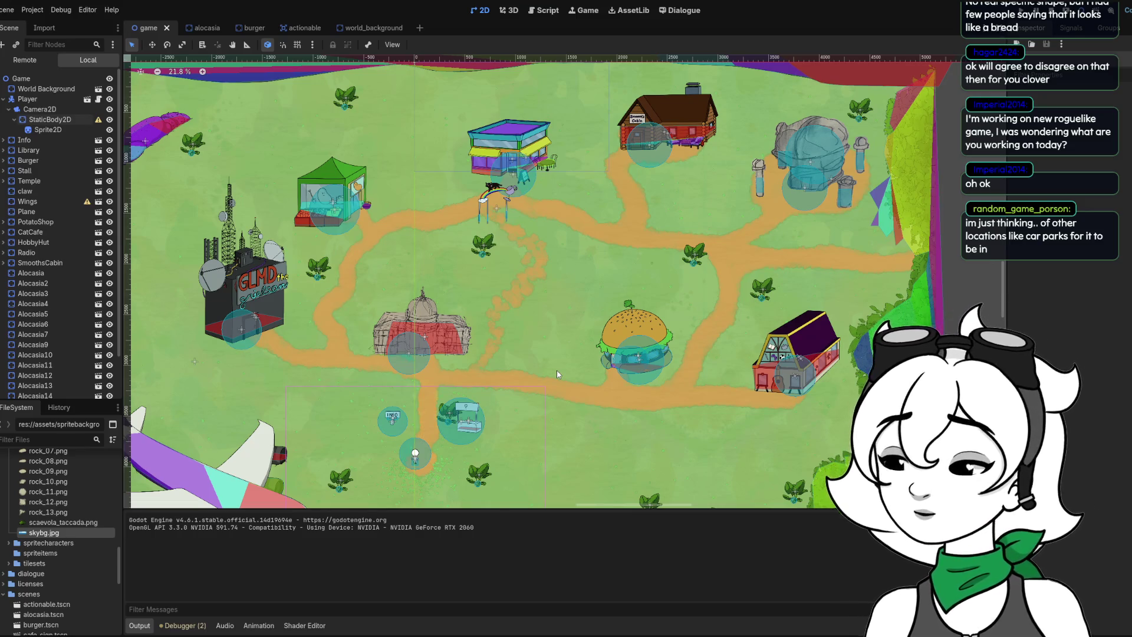
Scroll the Godot world map view up and down
scroll(630, 183, "down", 3)
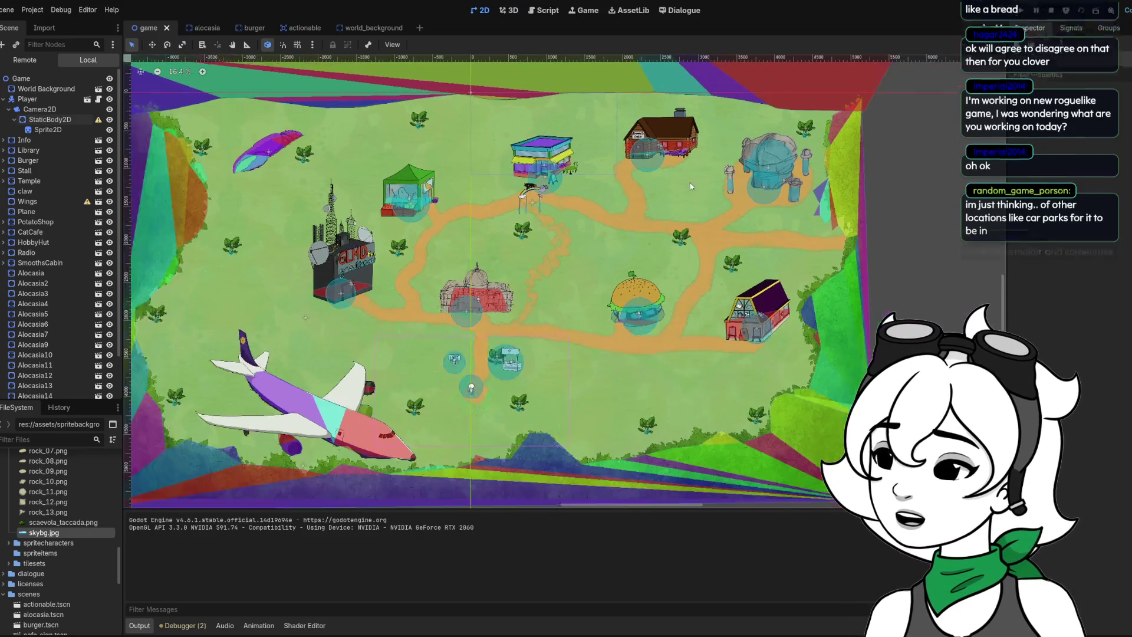
scroll(616, 207, "up", 2)
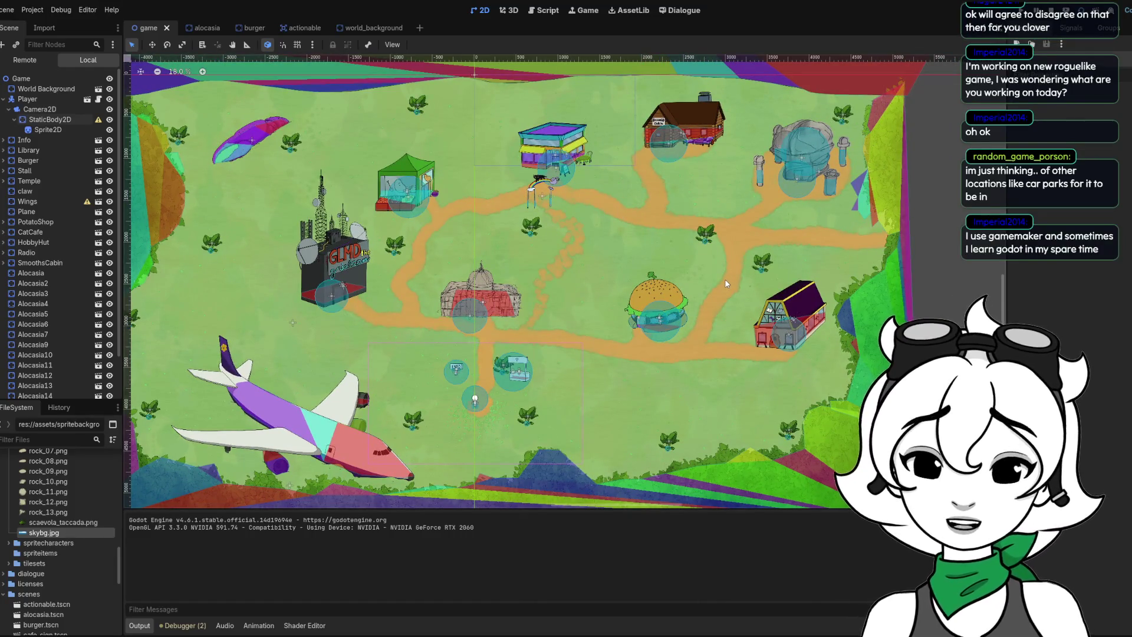
scroll(724, 278, "up", 2)
scroll(651, 294, "down", 1)
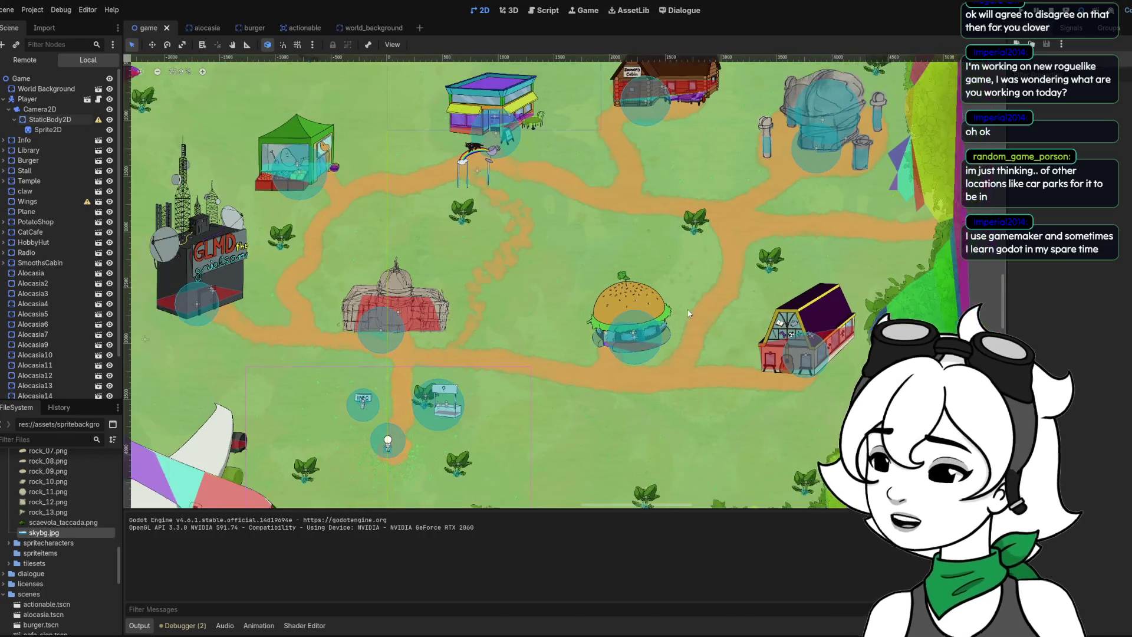
scroll(578, 271, "down", 1)
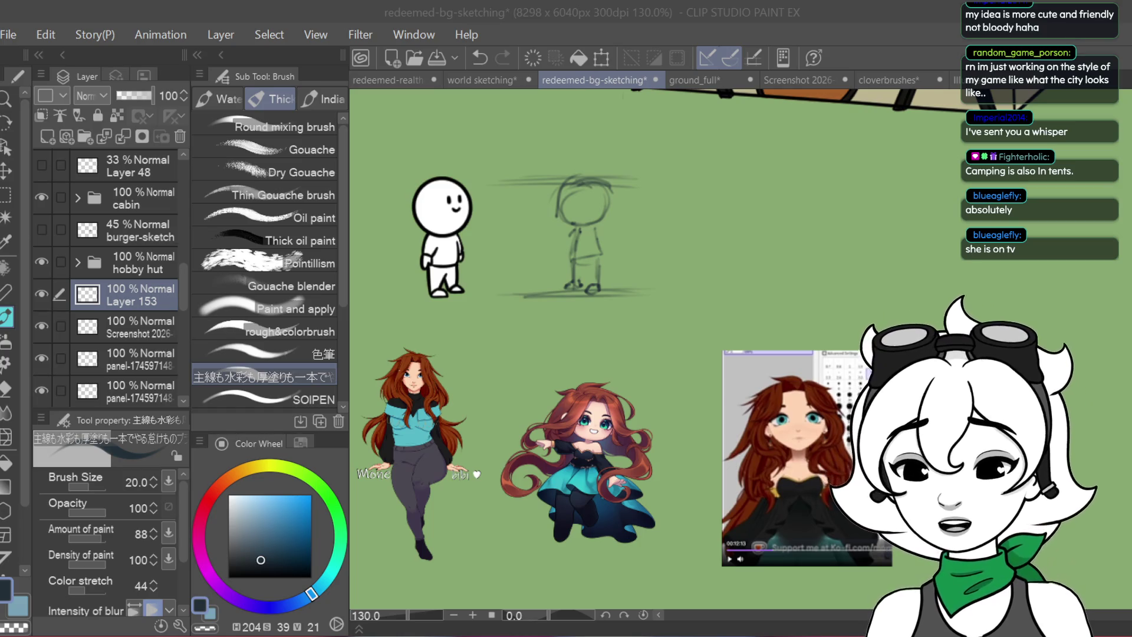
Go to the tattoo artist's Instagram profile, dismiss the login prompt, and open the jewelled chest tattoo post
key("alt+Tab")
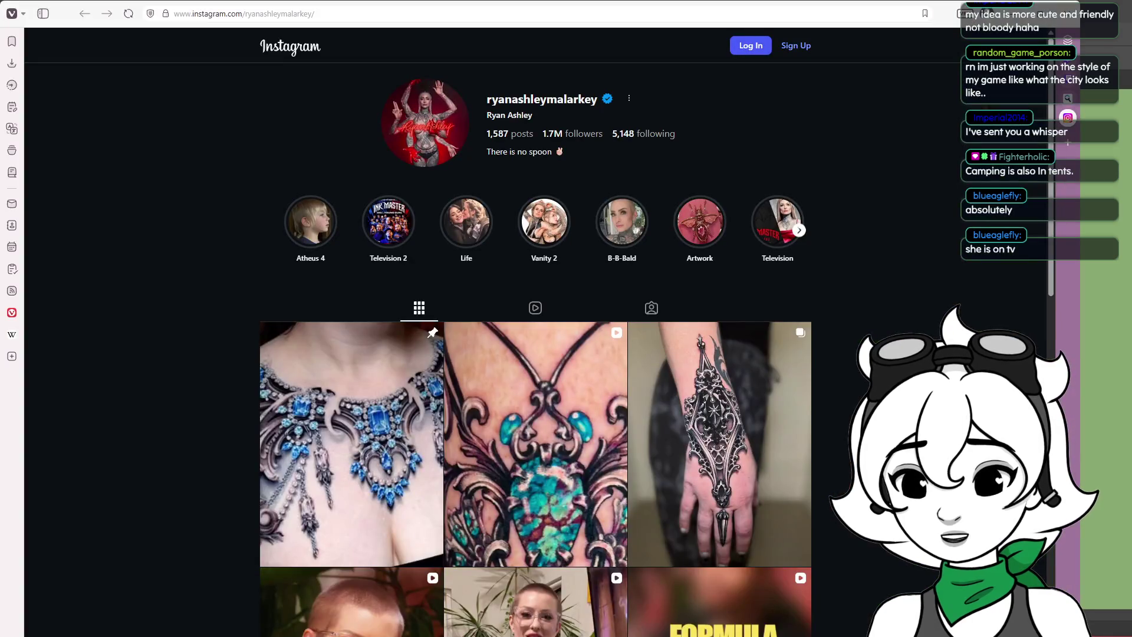
scroll(535, 413, "down", 2)
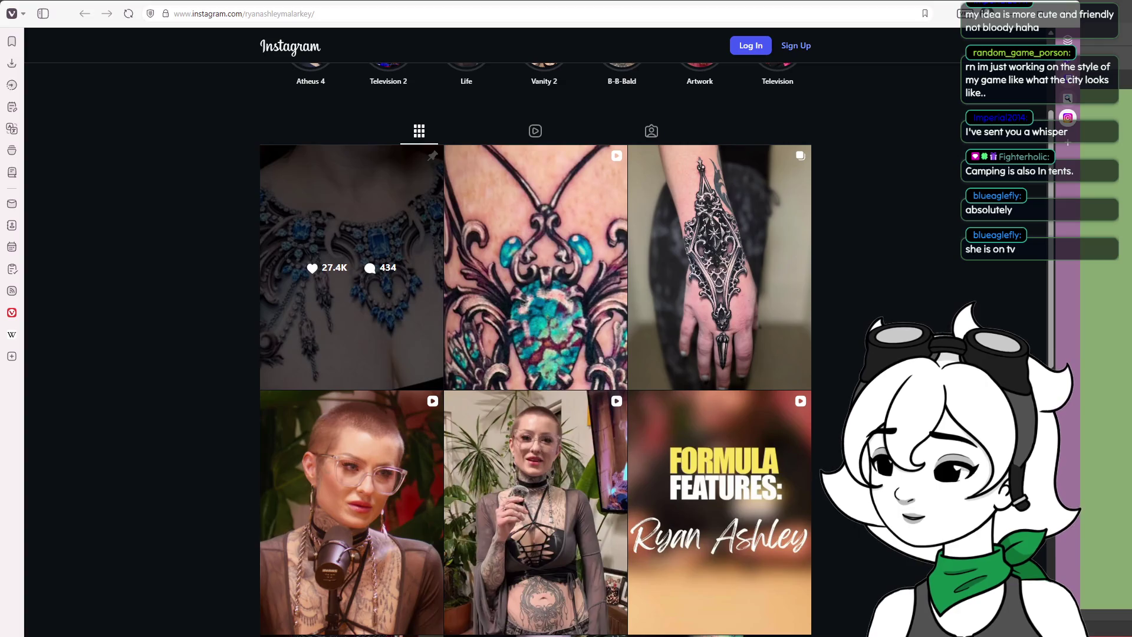
left_click(371, 237)
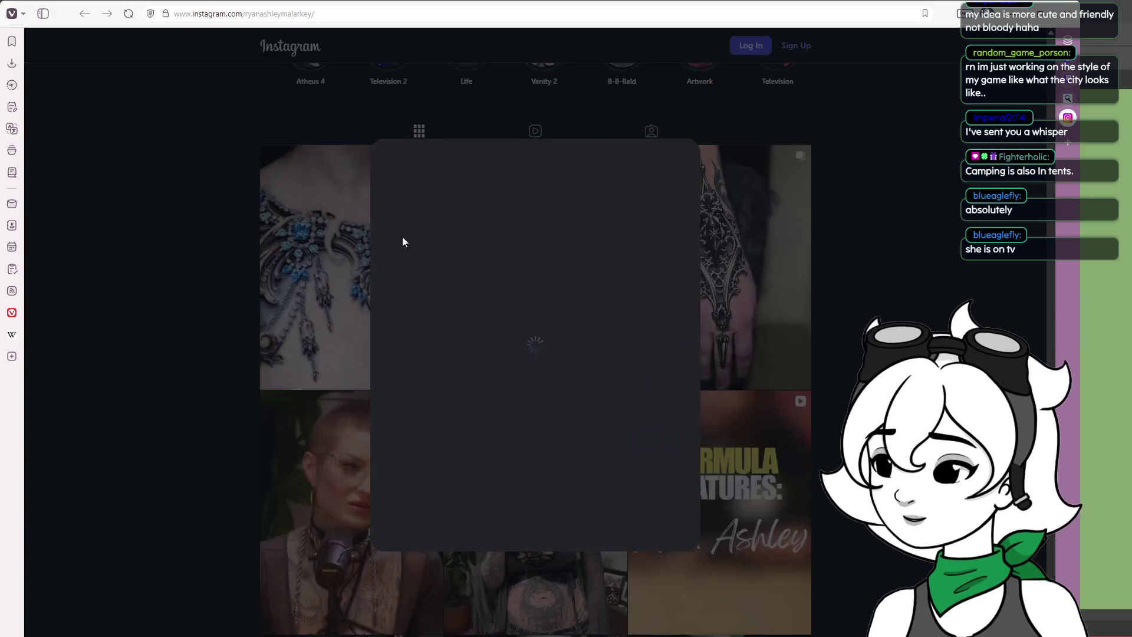
left_click(684, 233)
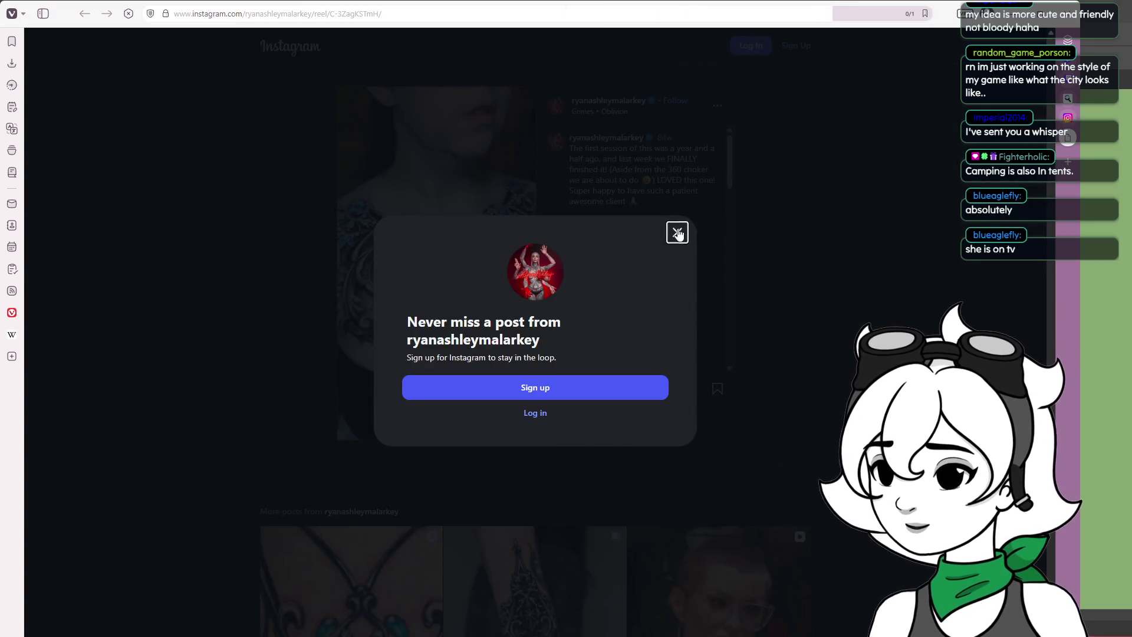
left_click(677, 232)
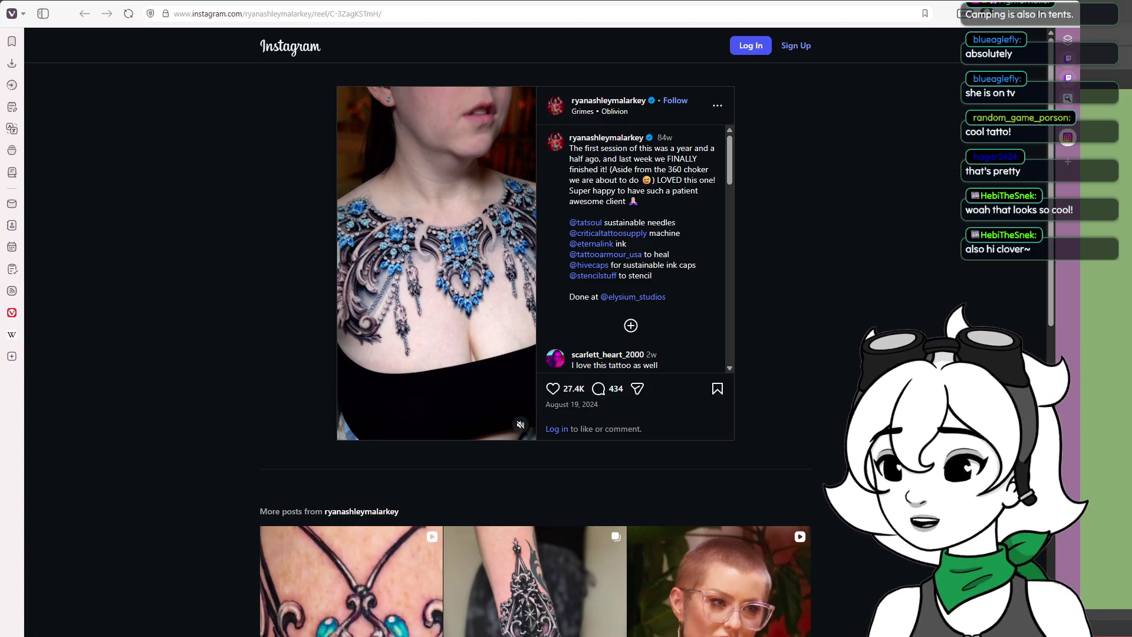
Return to the Clip Studio Paint sketching canvas after viewing the tattoo reel
key("alt+Tab")
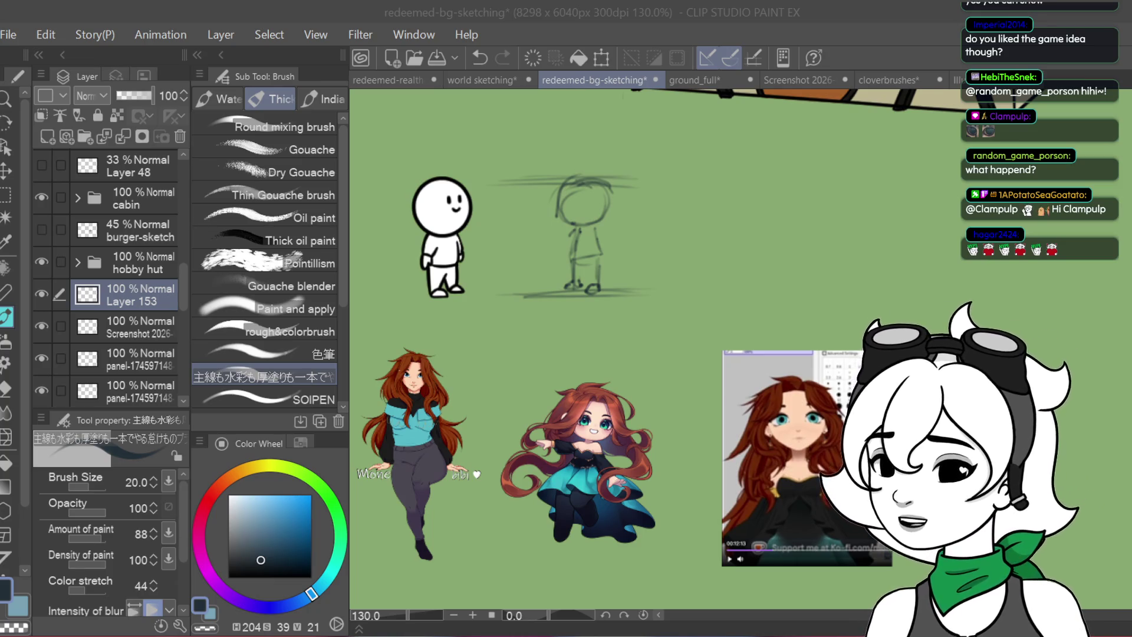
Switch to the browser's Imgur post of the sky-themed game clip
key("alt+Tab")
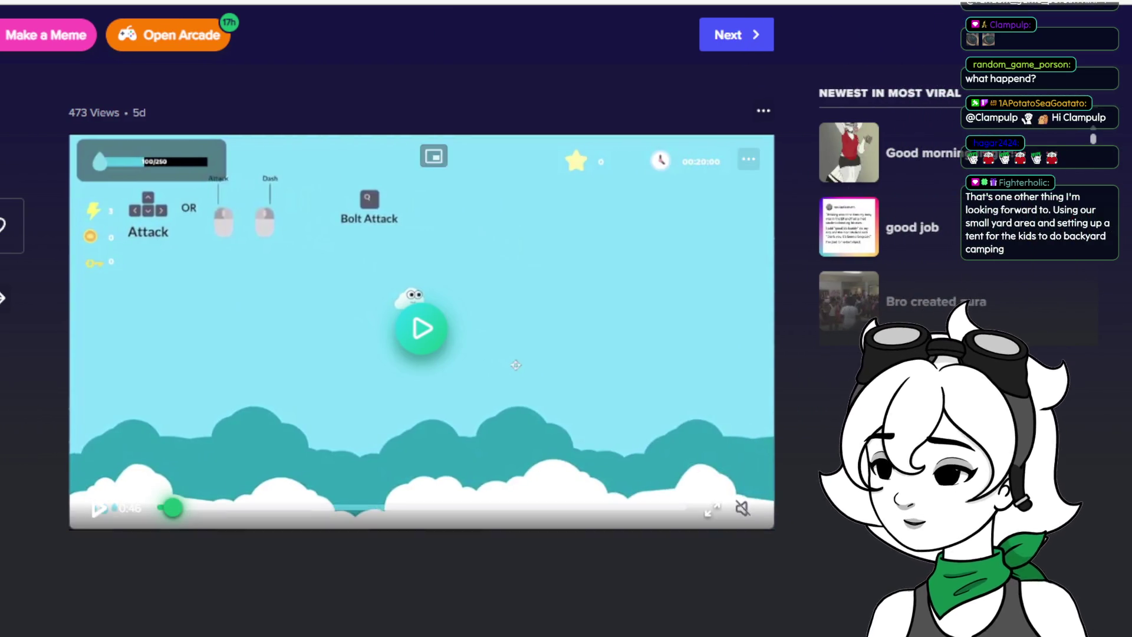
Play the cloud-sky flying game clip, pause it, and return to Clip Studio Paint
left_click(424, 331)
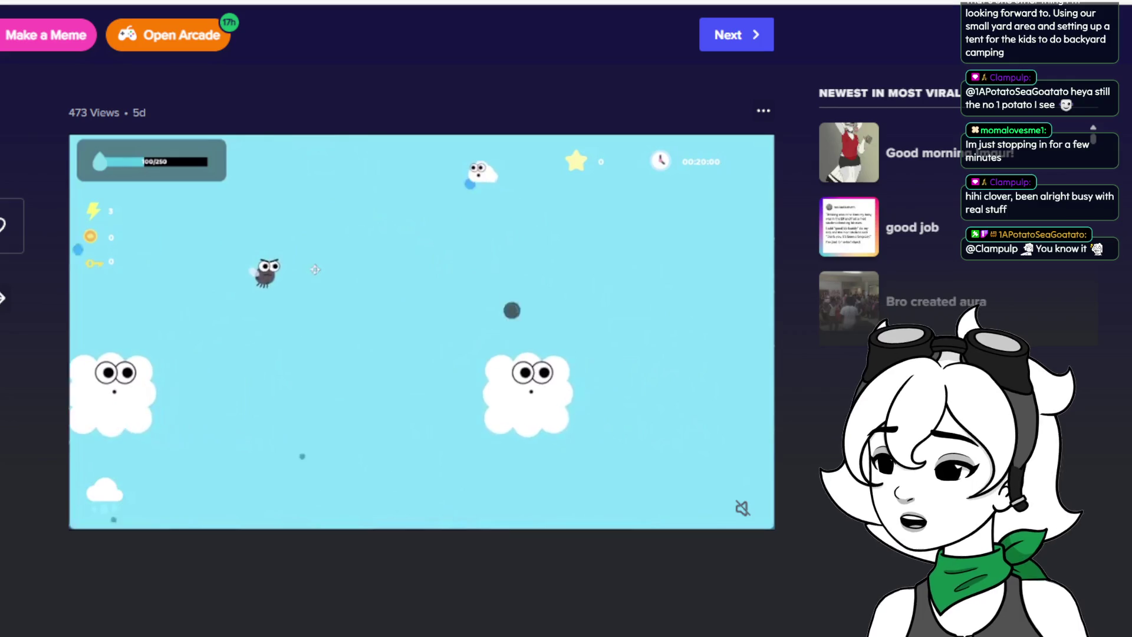
mouse_move(749, 273)
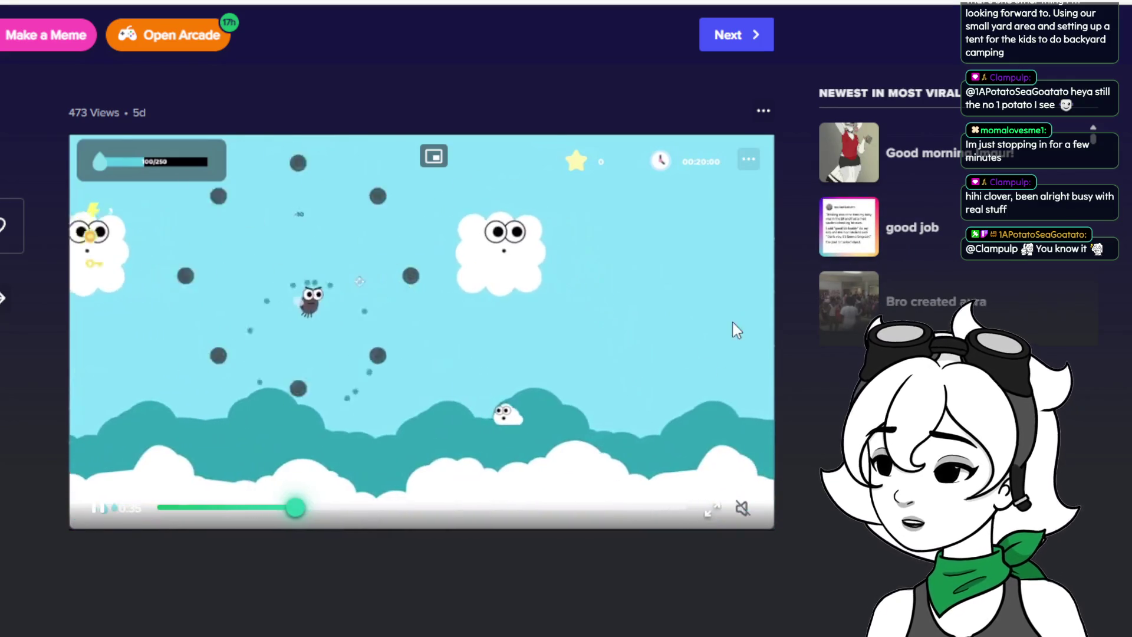
left_click(98, 517)
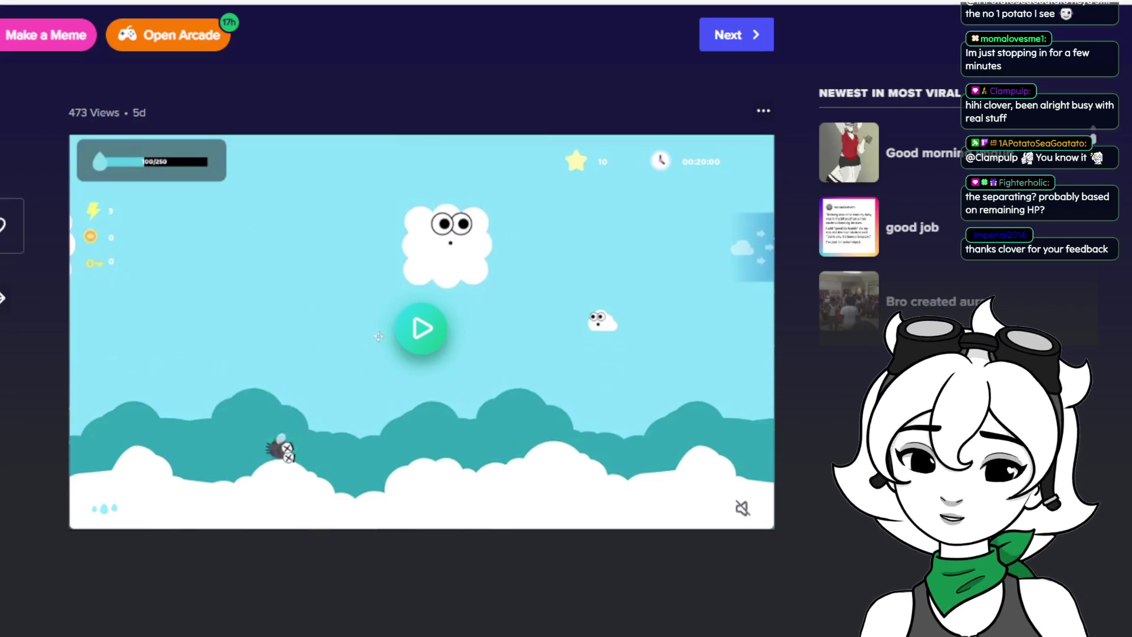
mouse_move(378, 523)
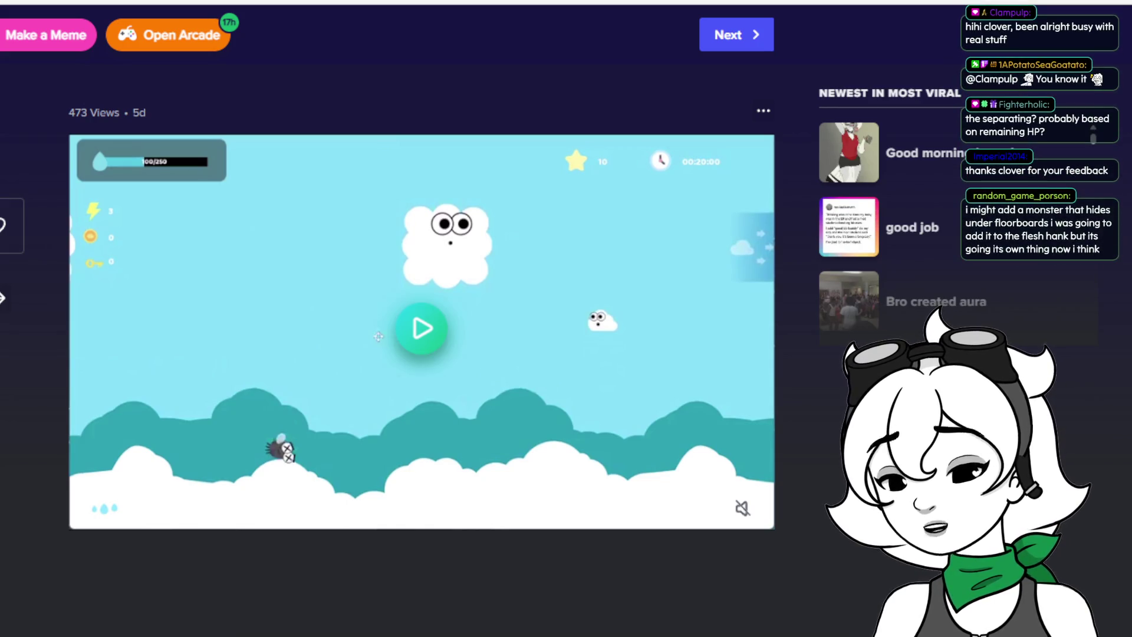
key("alt+Tab")
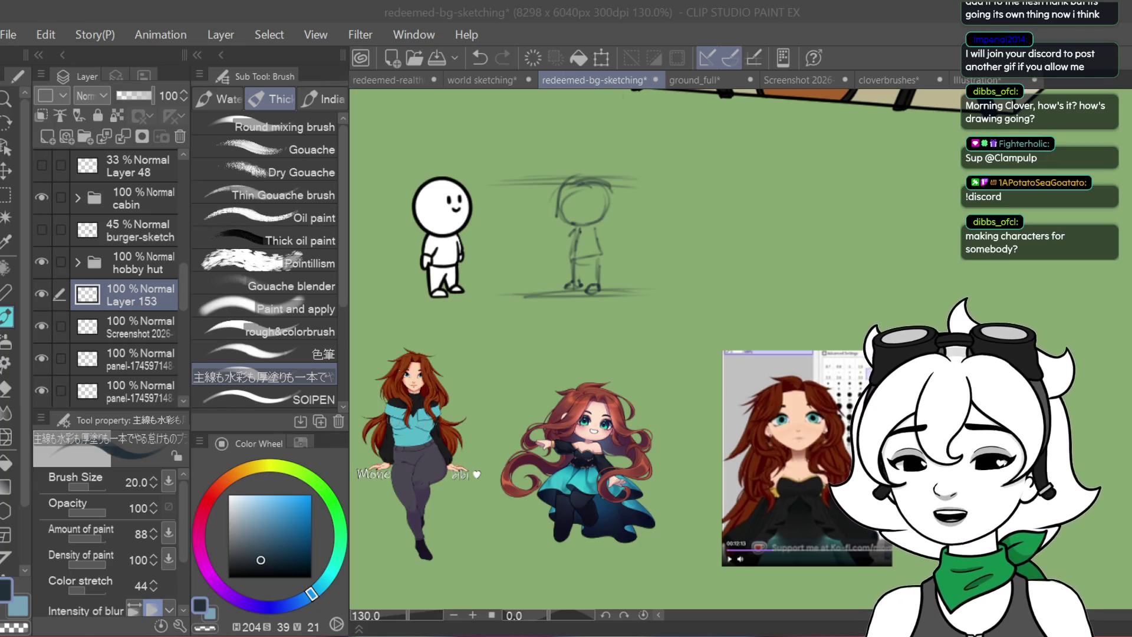
Draw a large looping pencil stroke around the stick figure on Layer 153
left_click_drag(704, 236, 626, 362)
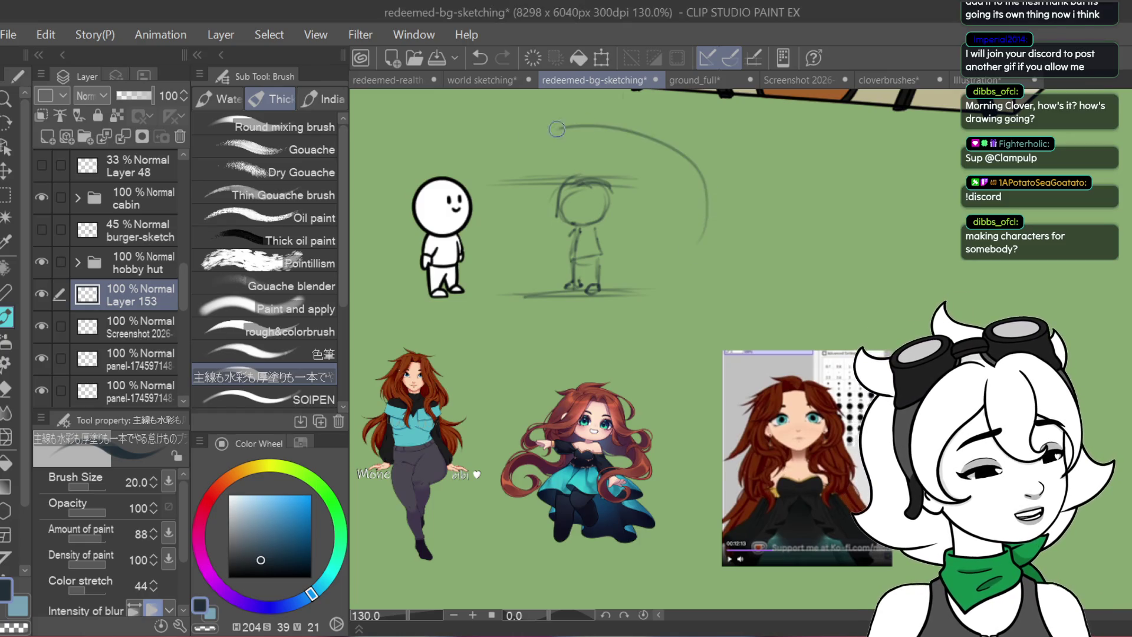
Undo the loop stroke with Ctrl+Z, then bring up the Godot map editor
key("ctrl+z")
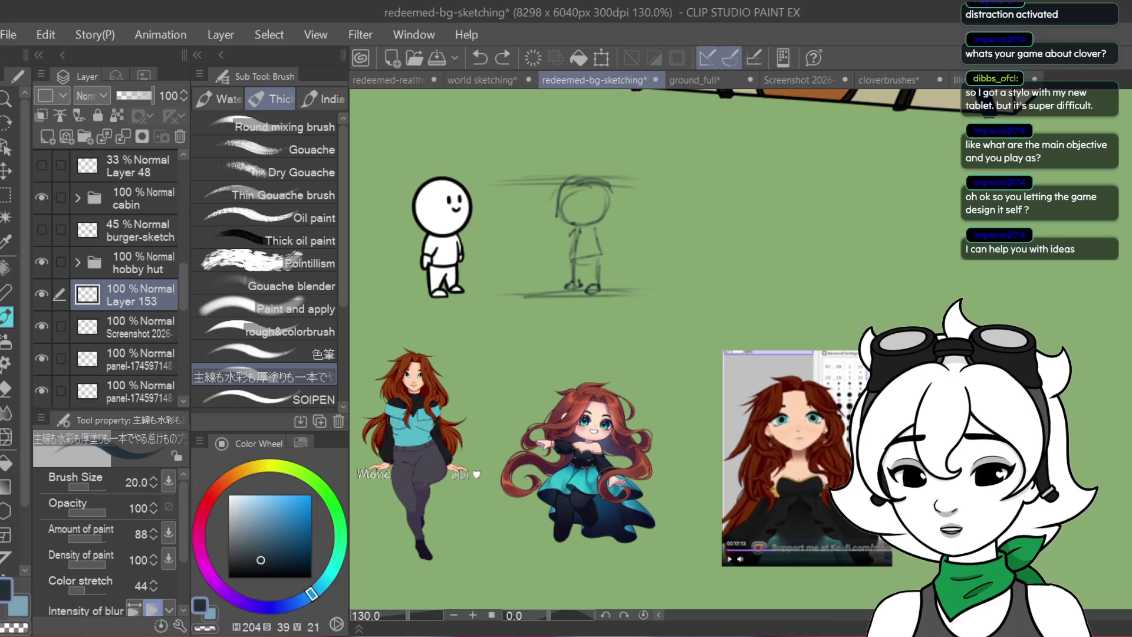
key("alt+Tab")
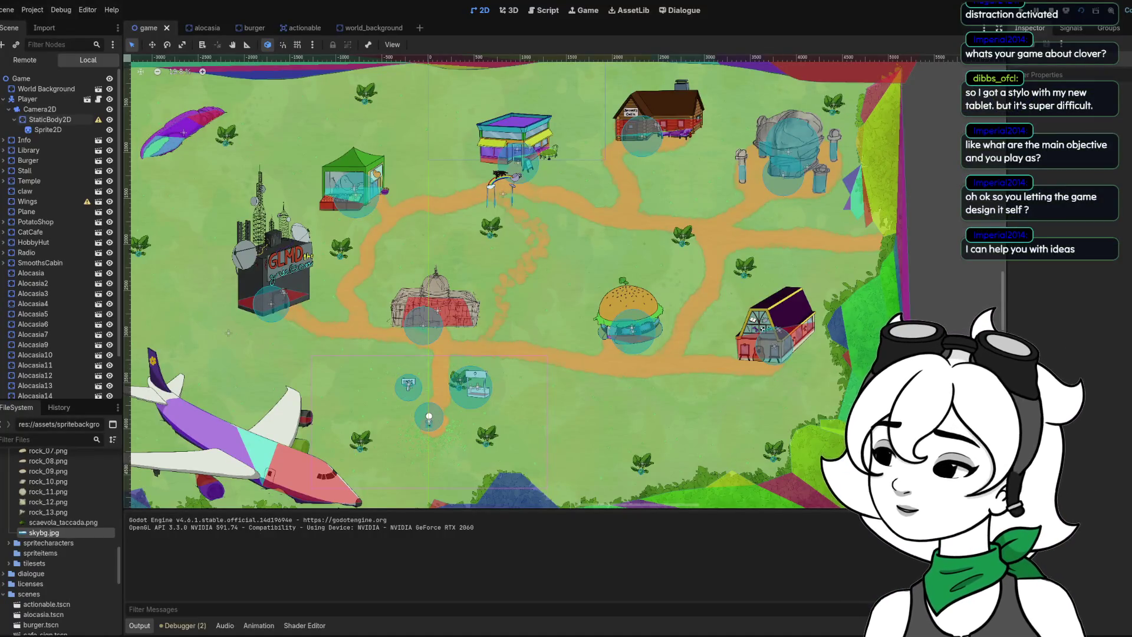
Zoom and pan the Godot viewport to frame the burger building, log cabin, tent stall and domed building
scroll(521, 222, "down", 2)
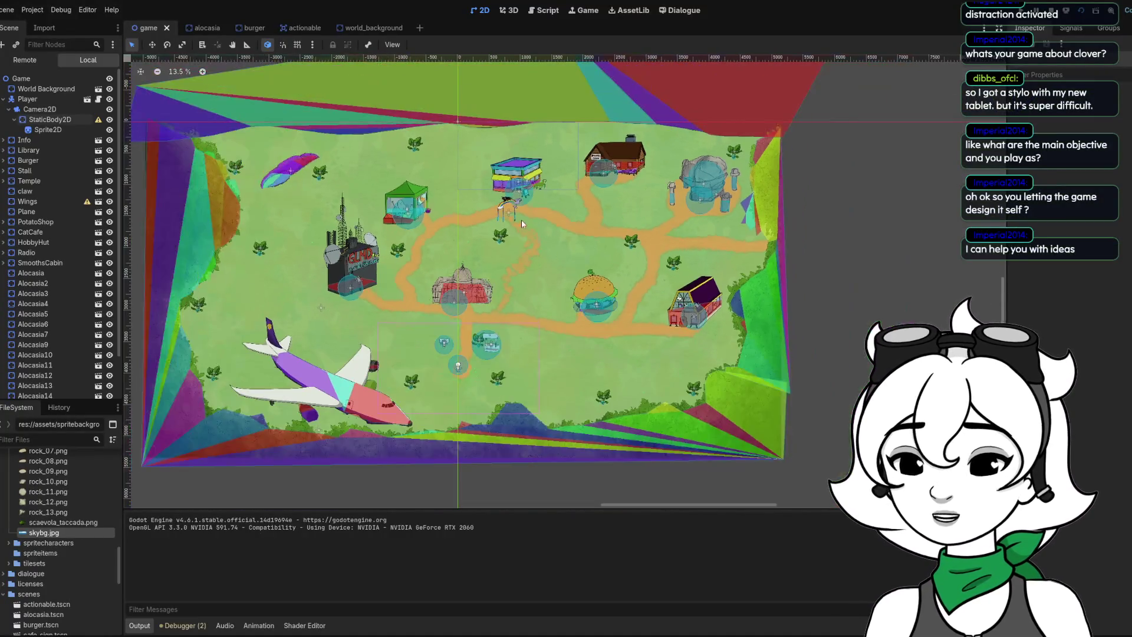
scroll(521, 222, "up", 3)
scroll(525, 148, "up", 2)
scroll(532, 77, "up", 3)
scroll(519, 148, "down", 2)
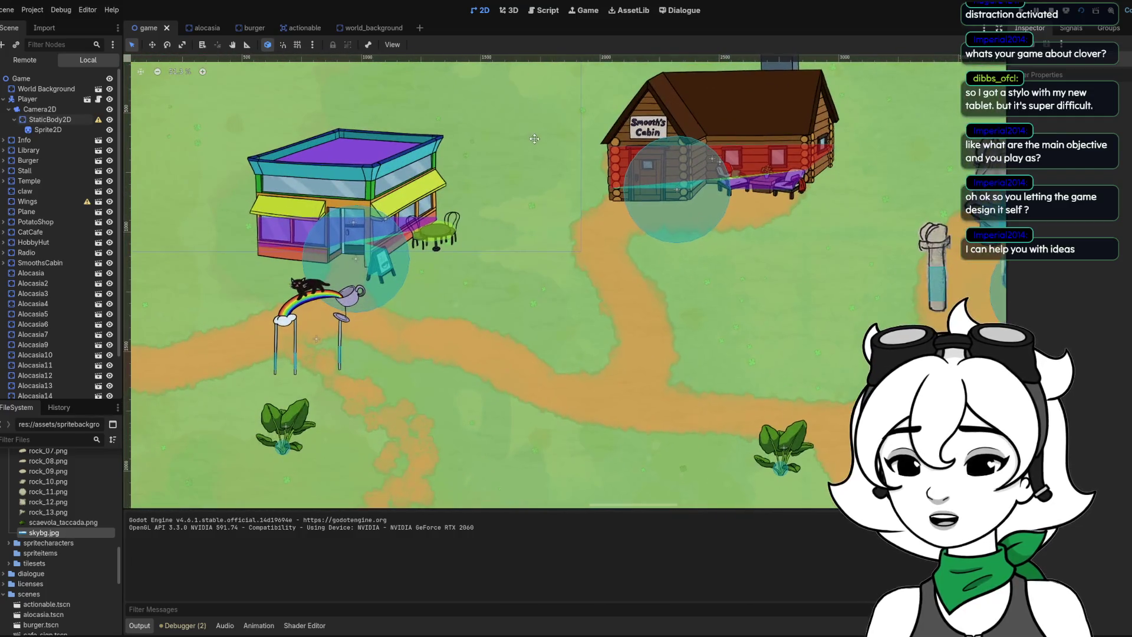
scroll(467, 284, "up", 2)
mouse_move(177, 371)
left_mouse_down()
mouse_move(531, 216)
mouse_move(694, 63)
left_mouse_up()
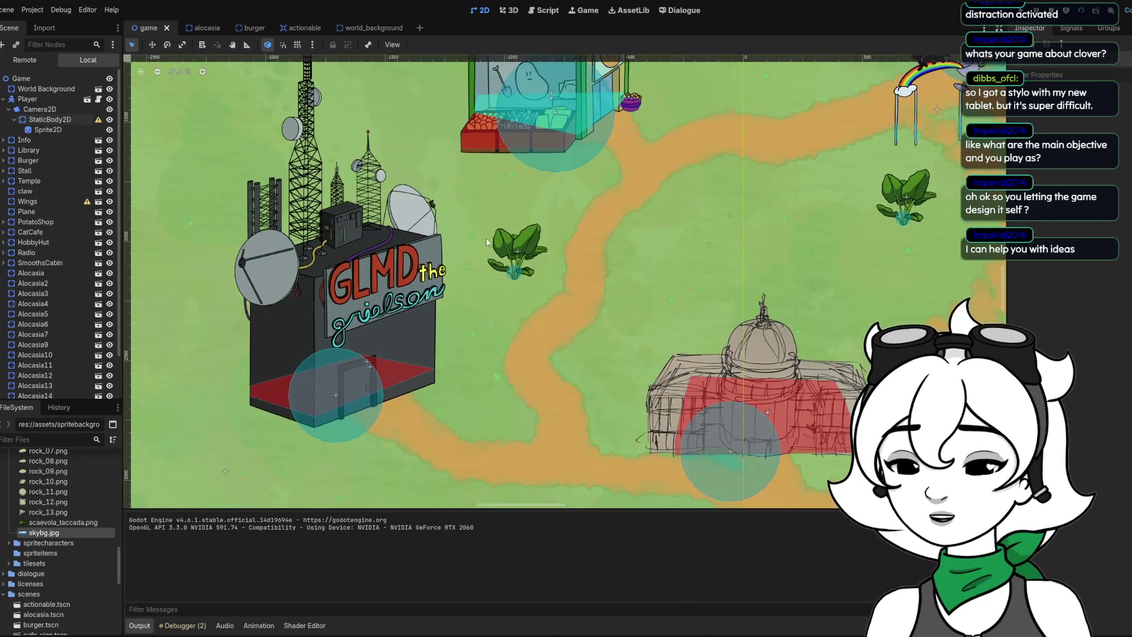
mouse_move(464, 185)
left_mouse_down()
mouse_move(503, 266)
mouse_move(484, 333)
left_mouse_up()
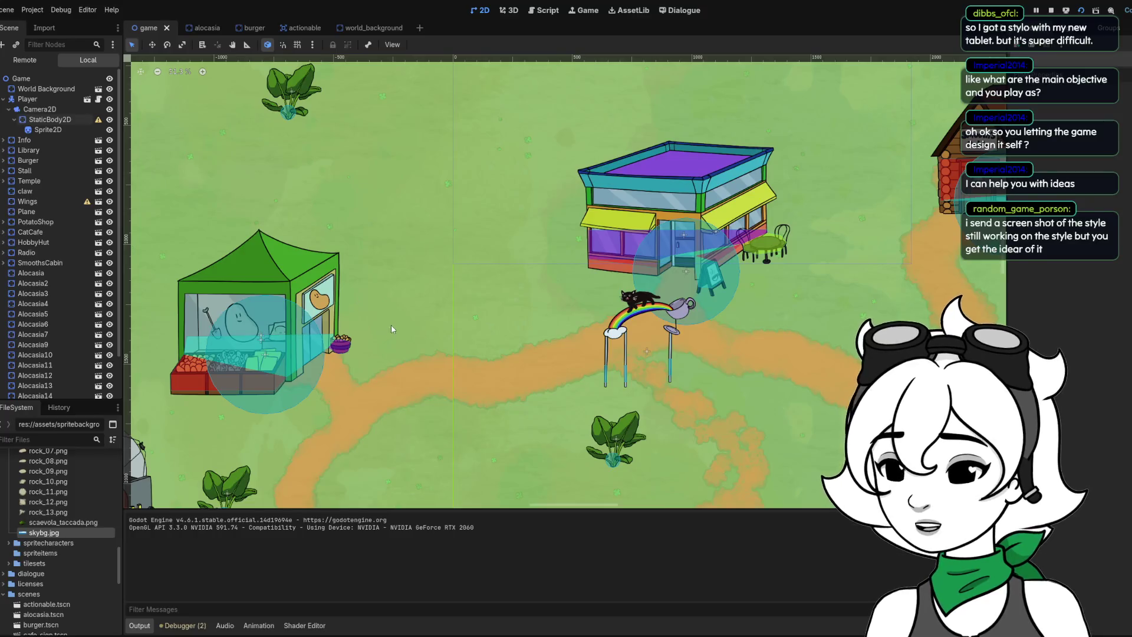
scroll(484, 333, "down", 5)
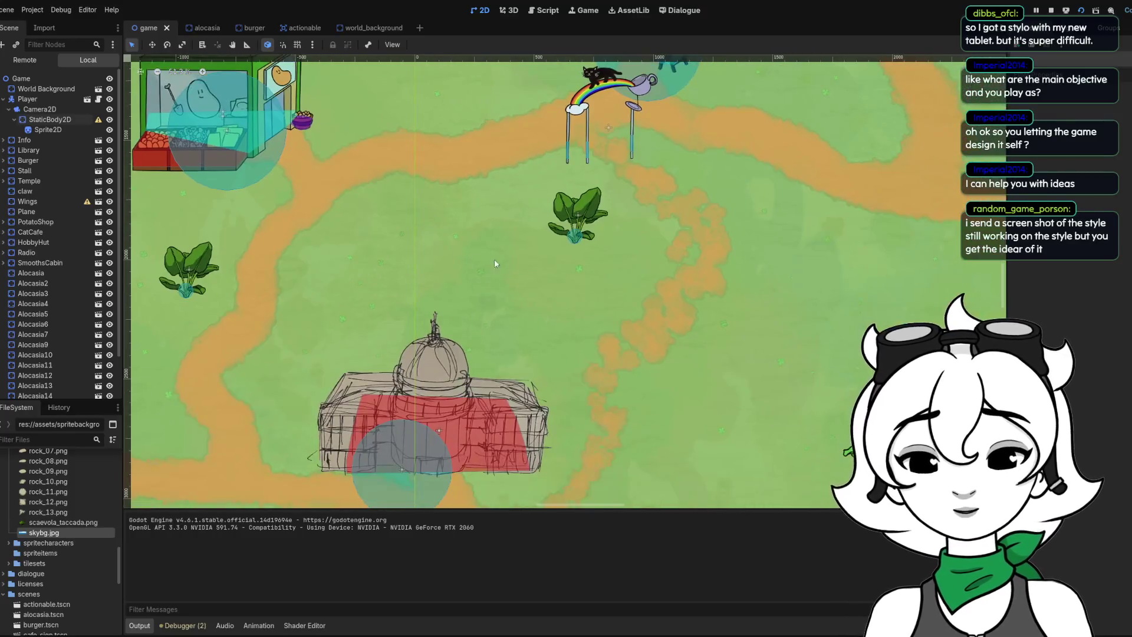
scroll(484, 334, "right", 8)
scroll(485, 339, "down", 3)
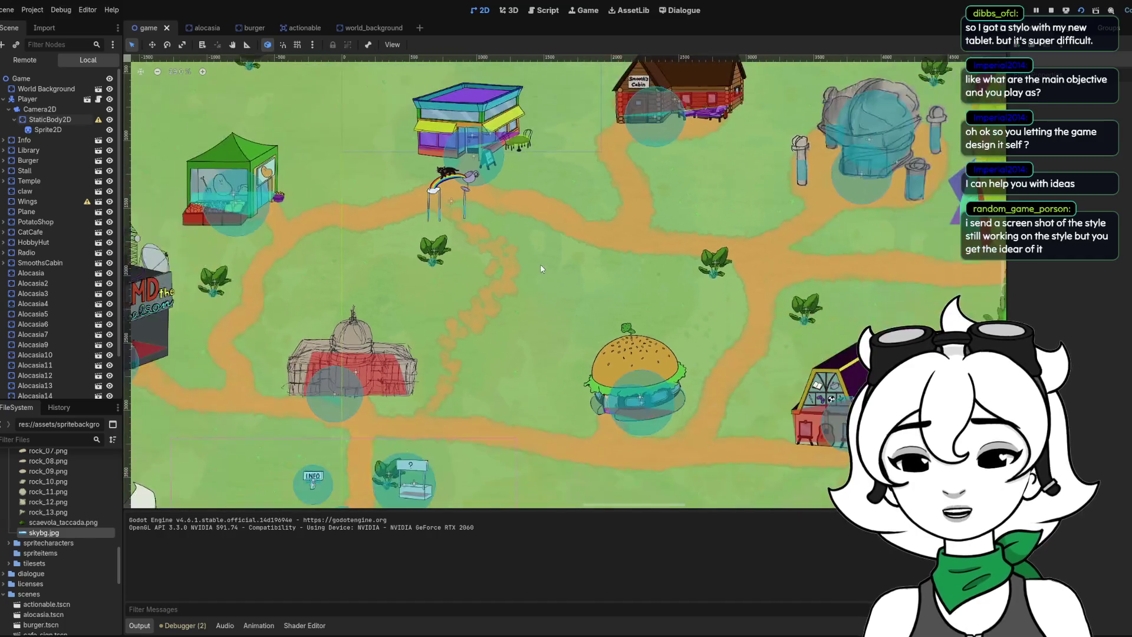
scroll(609, 233, "down", 2)
scroll(593, 239, "up", 2)
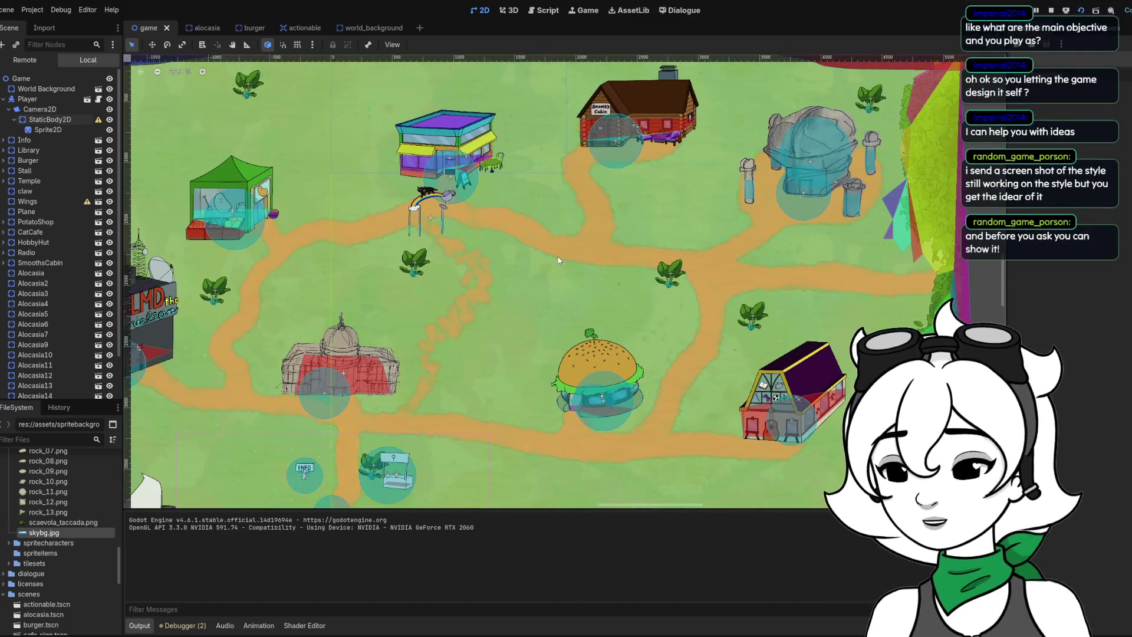
scroll(696, 276, "right", 3)
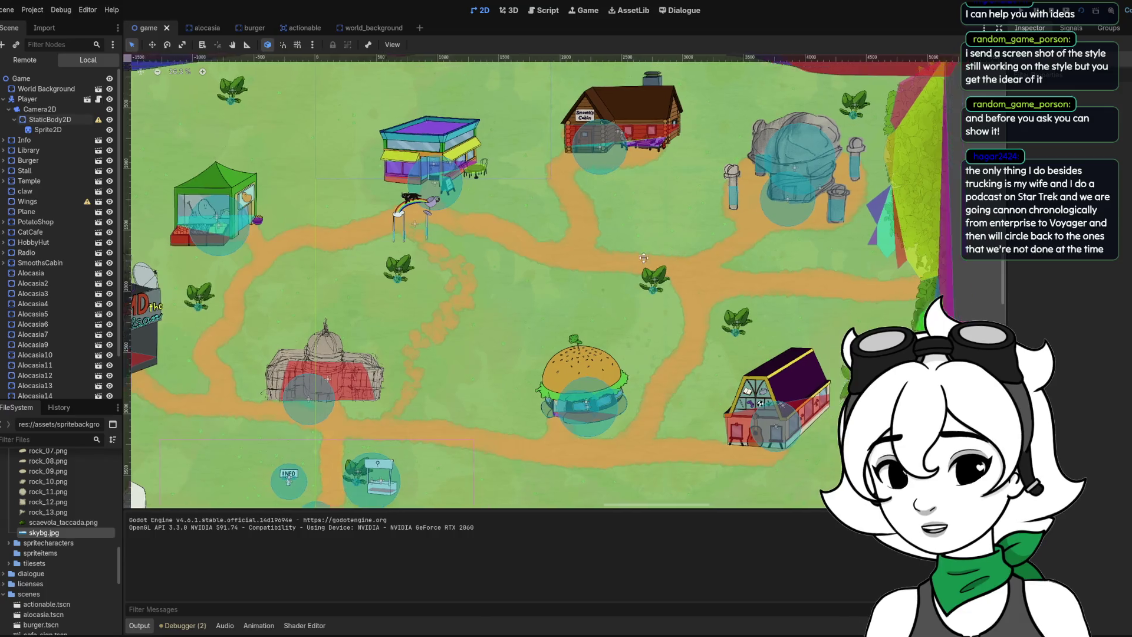
scroll(761, 280, "right", 2)
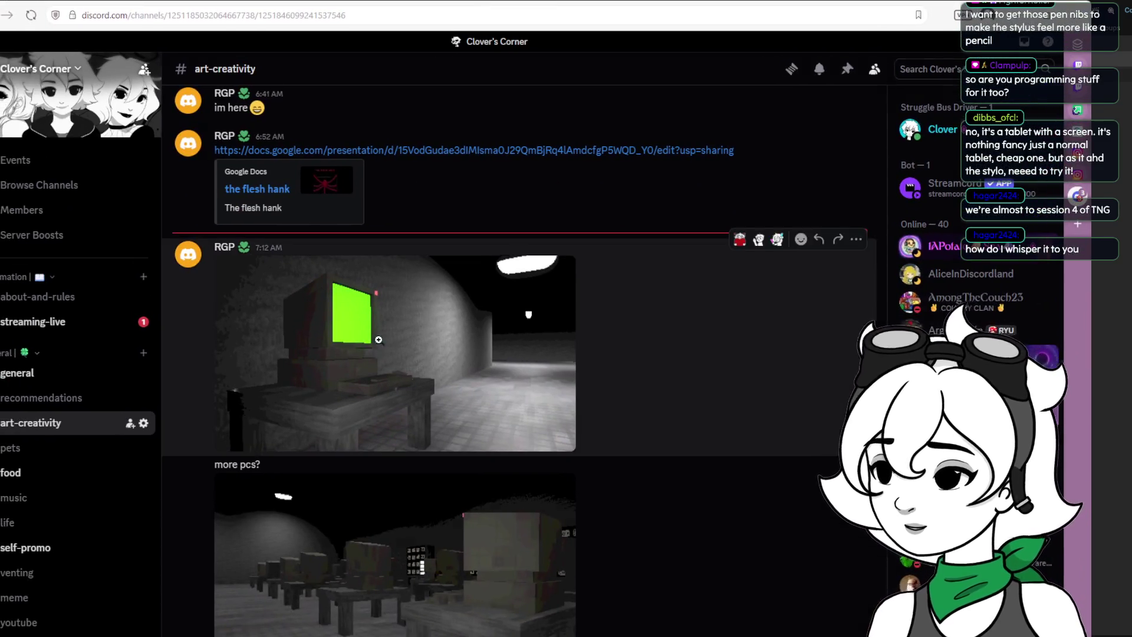
Open the old green-screen PC screenshot from the art-creativity channel full size
left_click(392, 354)
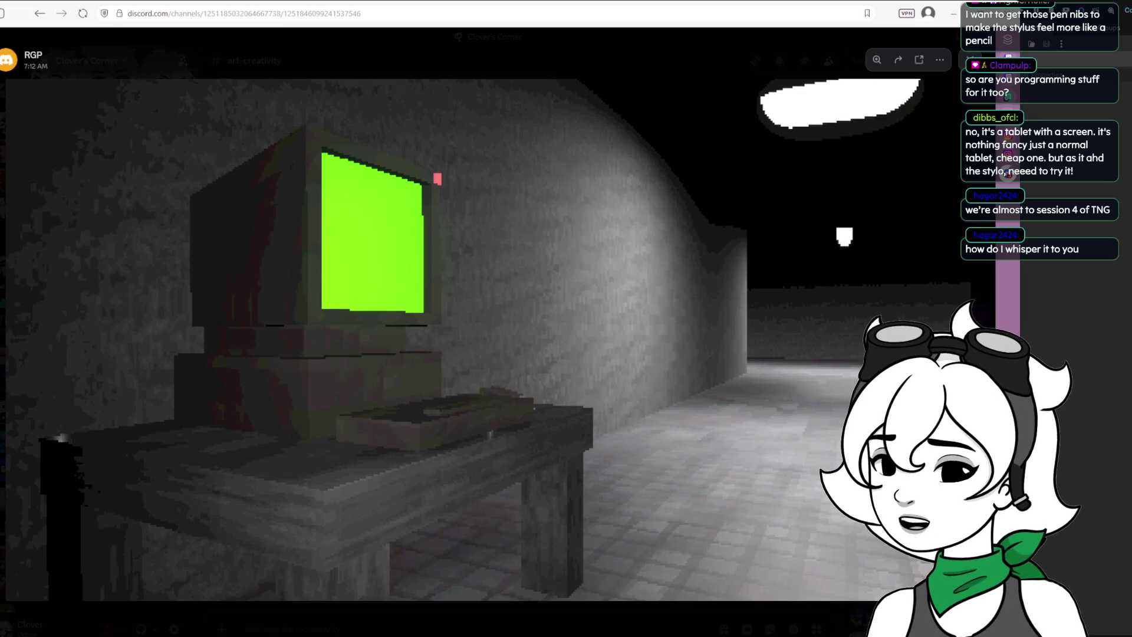
Close the first screenshot and open the 7:17 AM computer-room image full size
key("Escape")
left_click(501, 484)
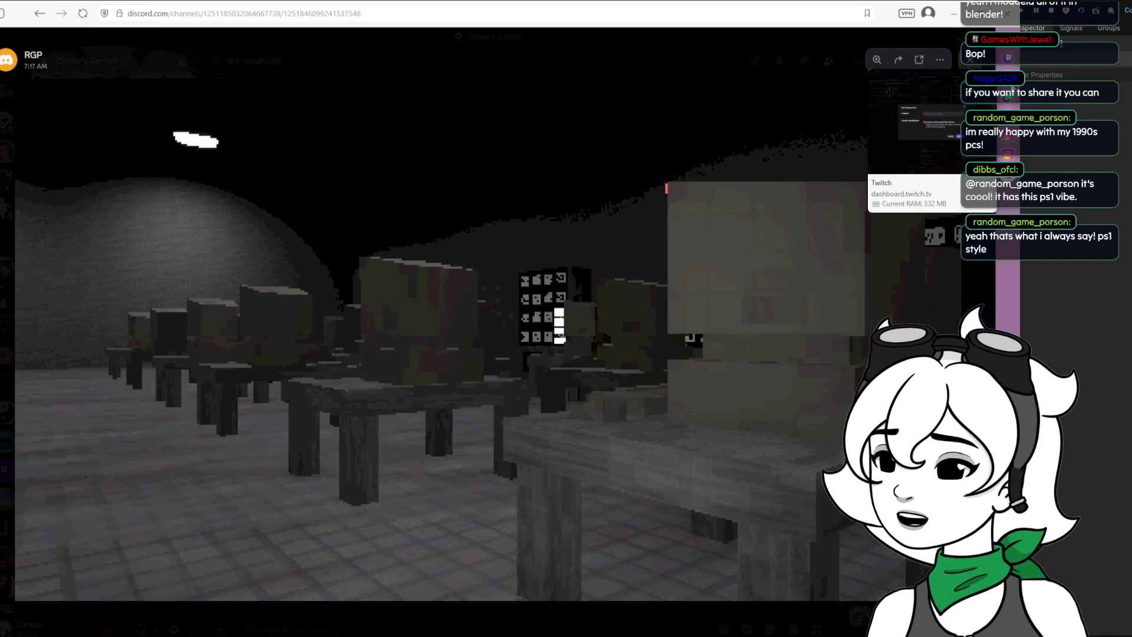
key("ctrl+Tab")
Open the viewer's unread whisper from the Whispers inbox, then return to the Godot editor
left_click(957, 42)
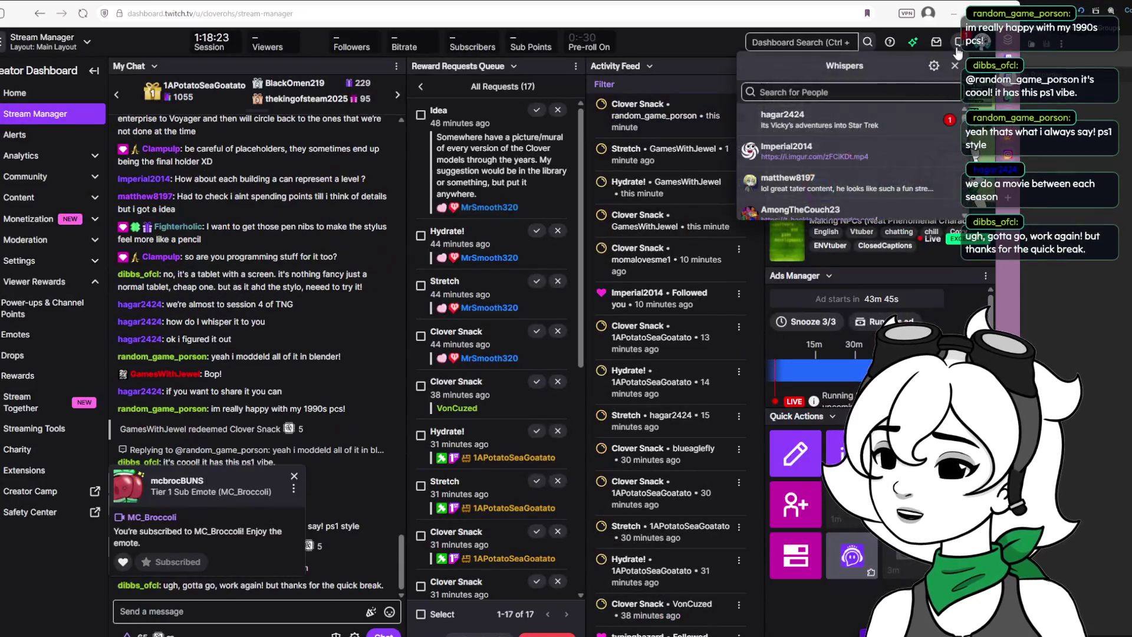
left_click(855, 122)
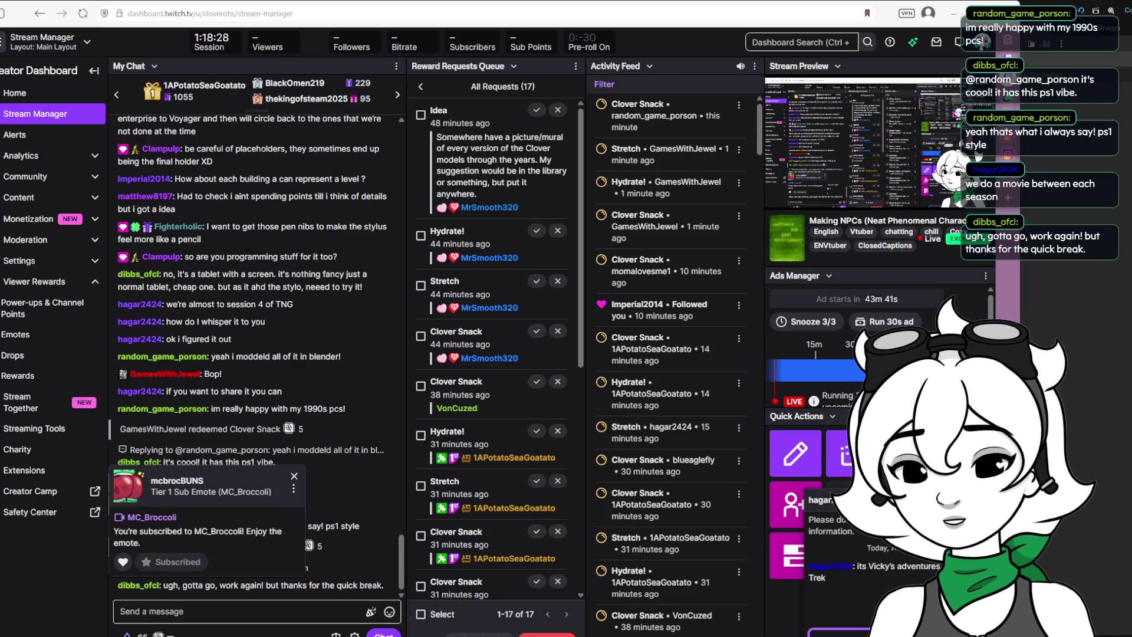
key("alt+Tab")
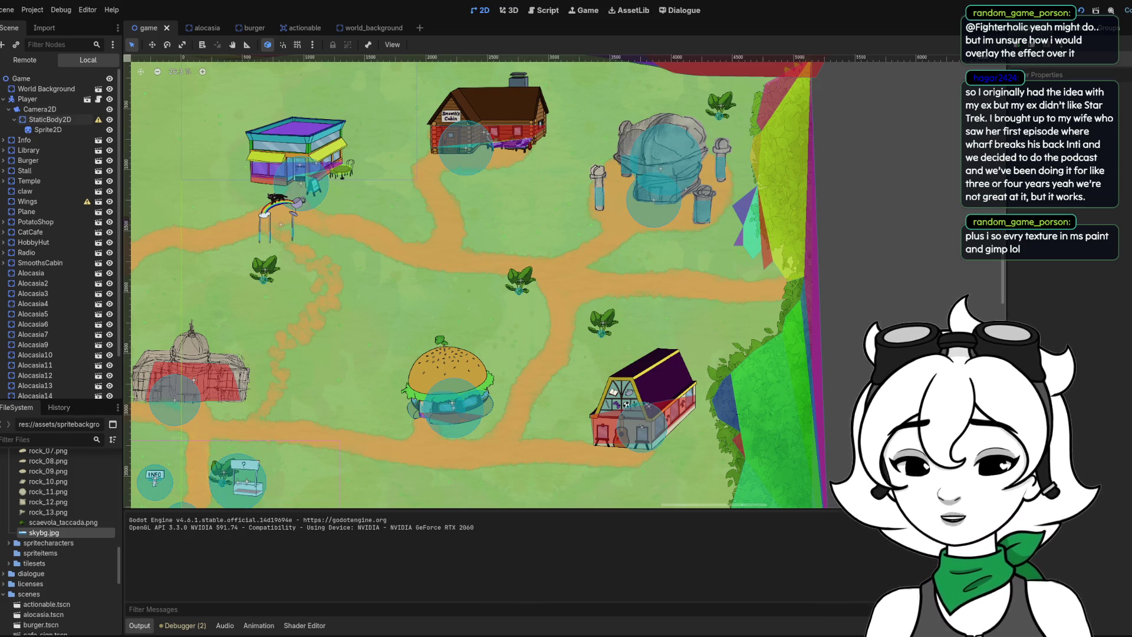
Switch from the Godot world map to the Clip Studio Paint sketch canvas
key("alt+Tab")
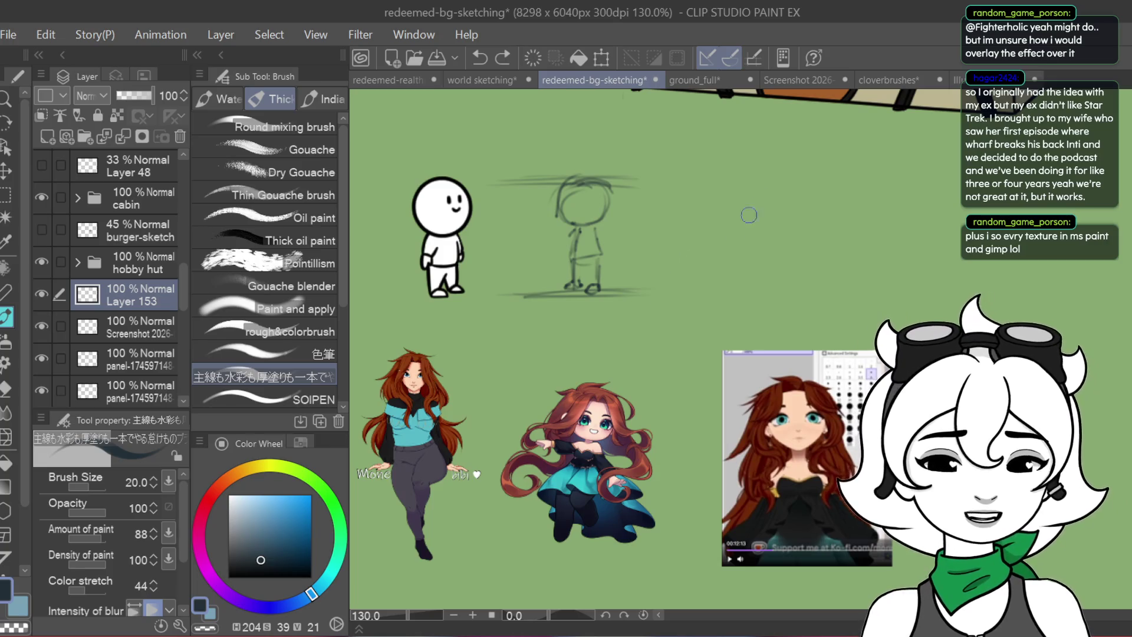
Add a short head stroke, then zoom to about 338% centred on the rough figure sketch
left_click_drag(566, 212, 581, 190)
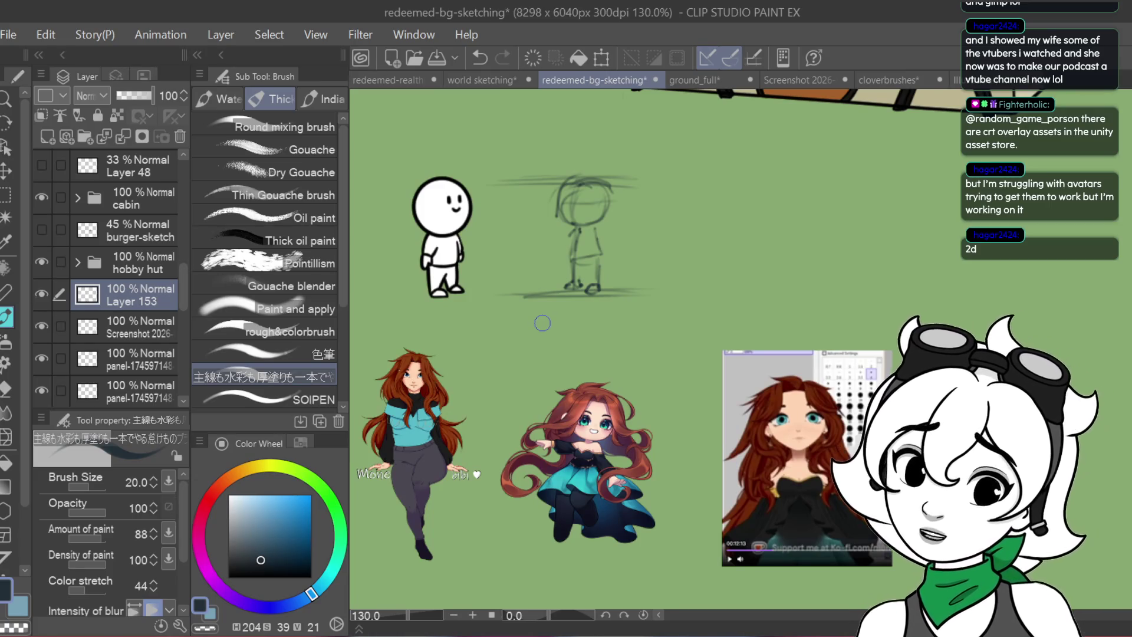
left_click(413, 616)
left_click_drag(413, 616, 416, 616)
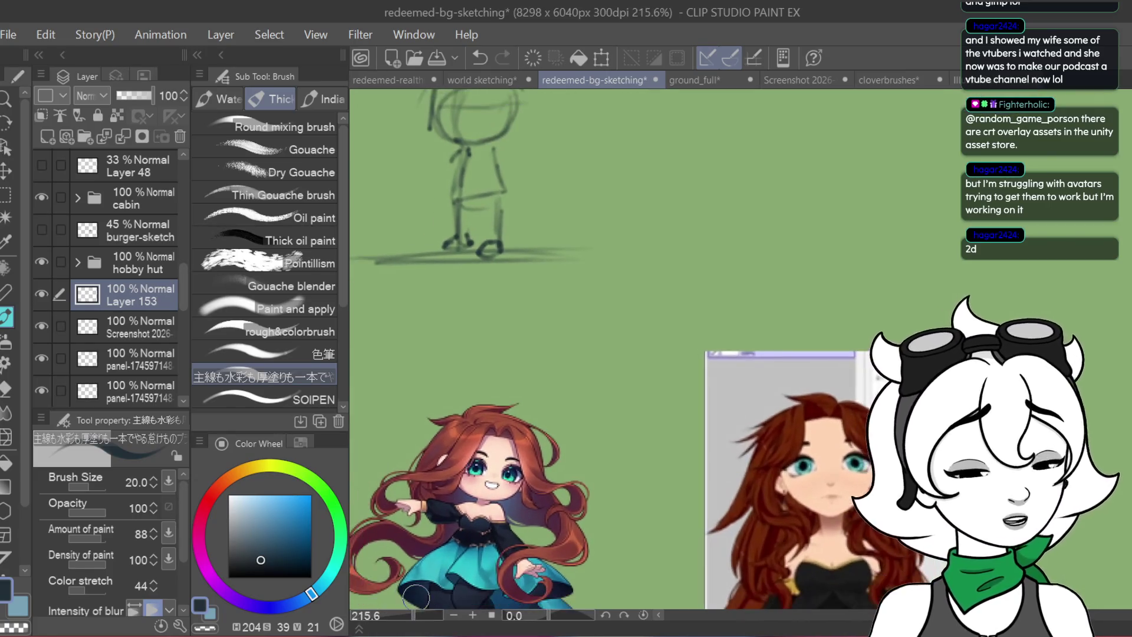
mouse_move(589, 308)
left_mouse_down()
mouse_move(725, 404)
mouse_move(760, 459)
left_mouse_up()
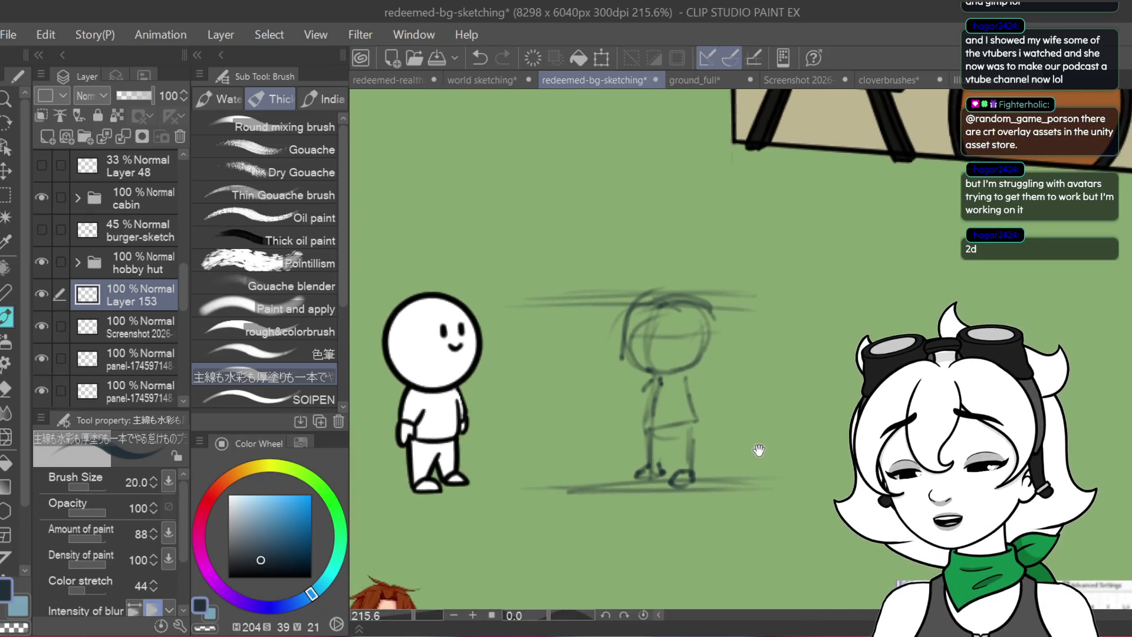
scroll(651, 377, "down", 1)
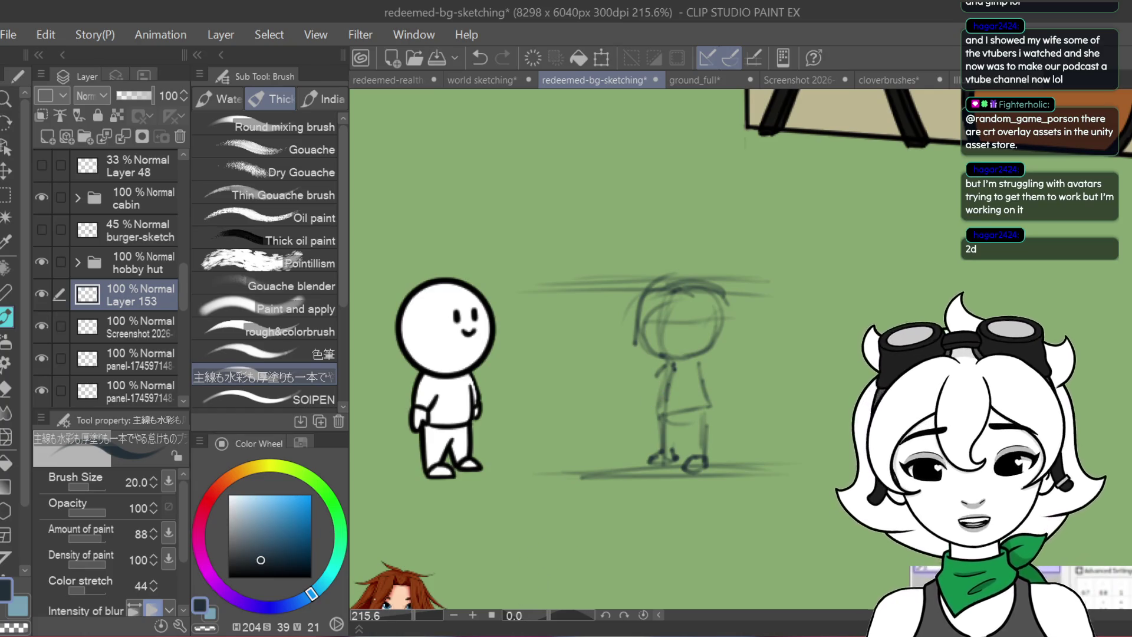
left_click_drag(415, 617, 416, 622)
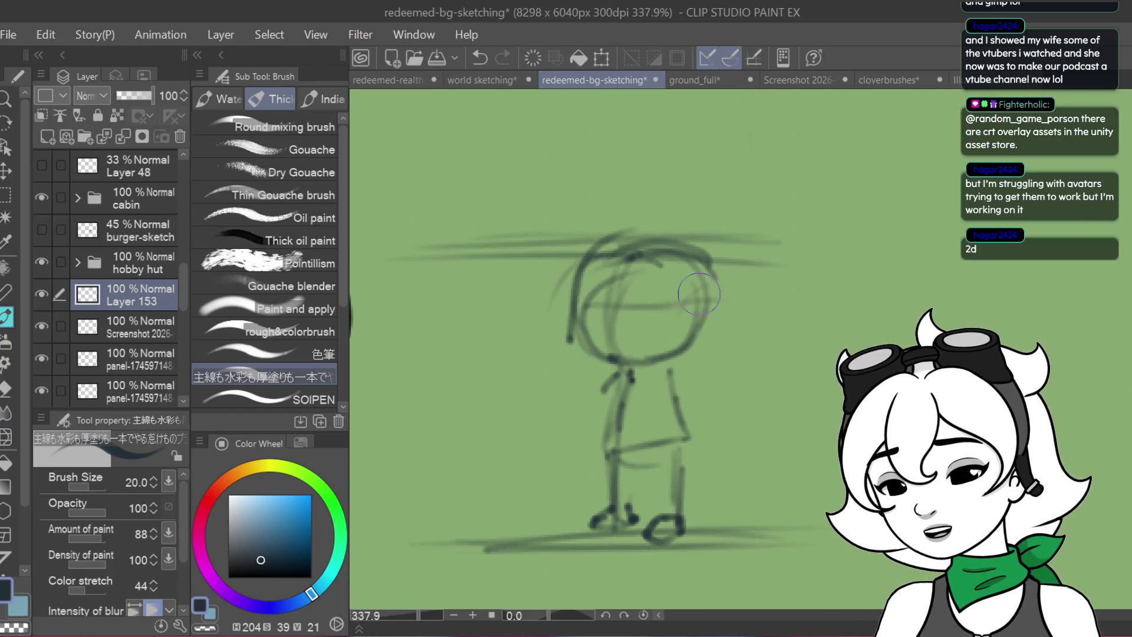
mouse_move(702, 369)
left_mouse_down()
mouse_move(744, 335)
mouse_move(826, 353)
mouse_move(825, 395)
left_mouse_up()
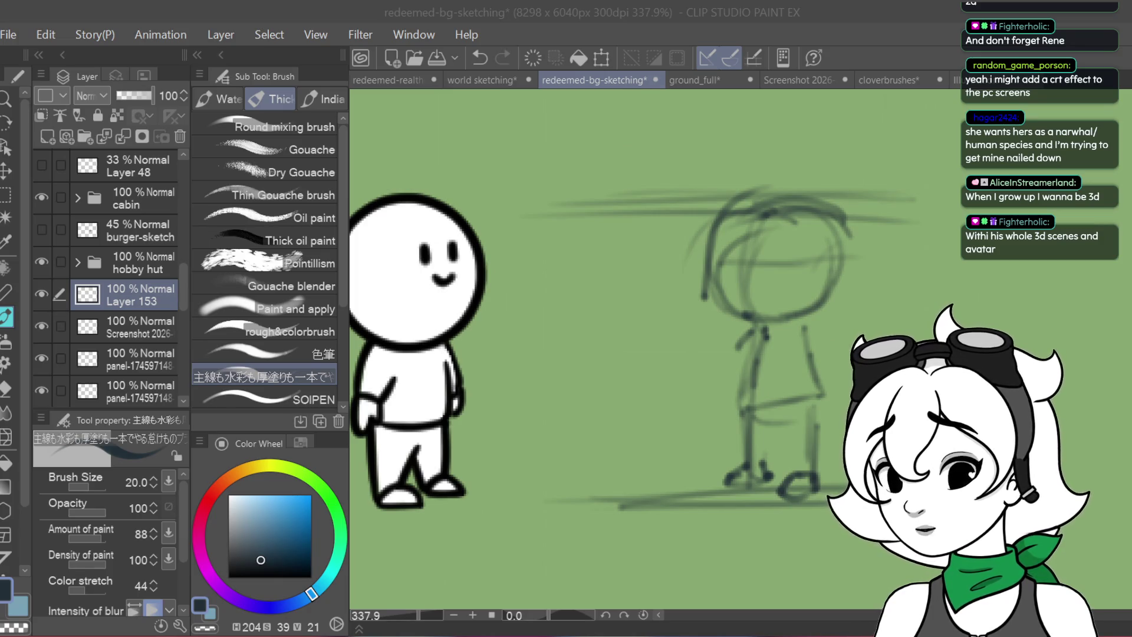
mouse_move(830, 432)
left_mouse_down()
mouse_move(659, 453)
mouse_move(697, 453)
left_mouse_up()
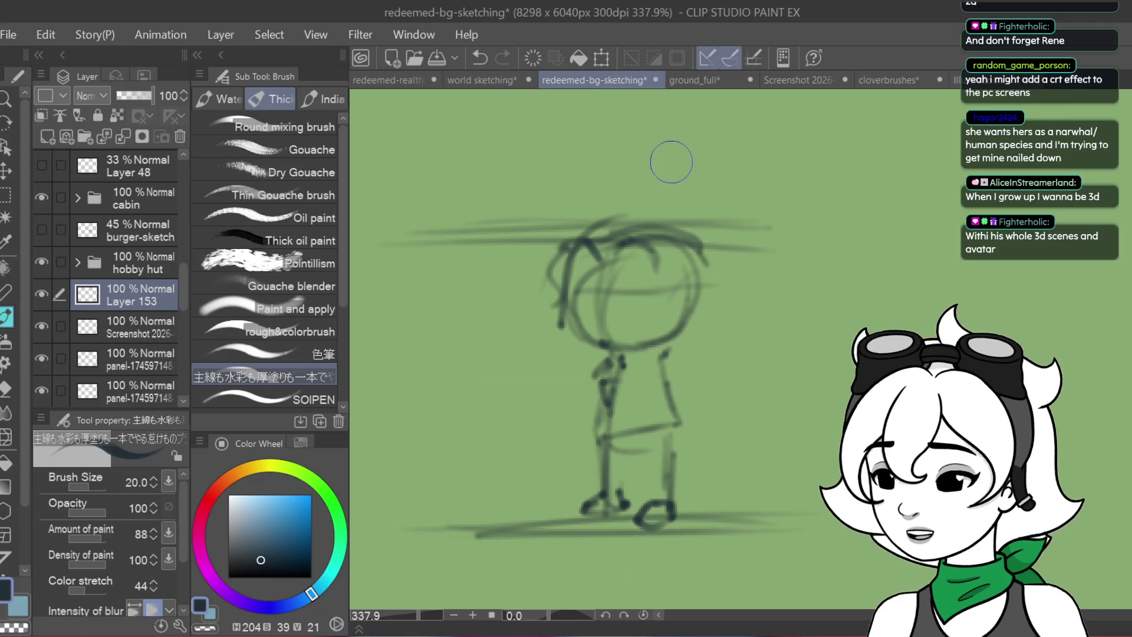
Sketch an arm beside the torso and long curved hair strands right of the head
left_click_drag(697, 318, 707, 389)
mouse_move(666, 357)
left_mouse_down()
mouse_move(678, 415)
mouse_move(754, 360)
mouse_move(714, 313)
left_mouse_up()
mouse_move(687, 260)
left_mouse_down()
mouse_move(749, 330)
mouse_move(766, 383)
mouse_move(726, 407)
left_mouse_up()
left_click_drag(749, 321, 761, 380)
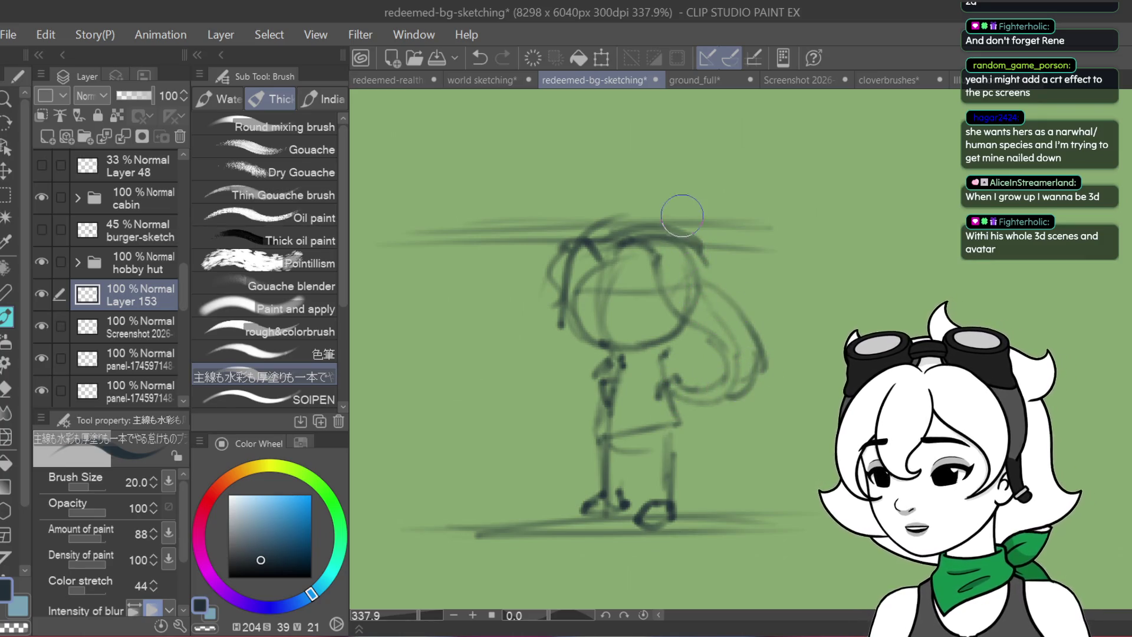
left_click_drag(672, 251, 770, 327)
left_click_drag(737, 274, 778, 345)
left_click_drag(710, 253, 750, 292)
Arc hair over the top and down the left side of the head, and mark an eye
mouse_move(623, 214)
left_mouse_down()
mouse_move(722, 254)
mouse_move(757, 292)
left_mouse_up()
mouse_move(673, 225)
left_mouse_down()
mouse_move(625, 201)
mouse_move(590, 213)
mouse_move(574, 236)
mouse_move(560, 309)
mouse_move(590, 383)
left_mouse_up()
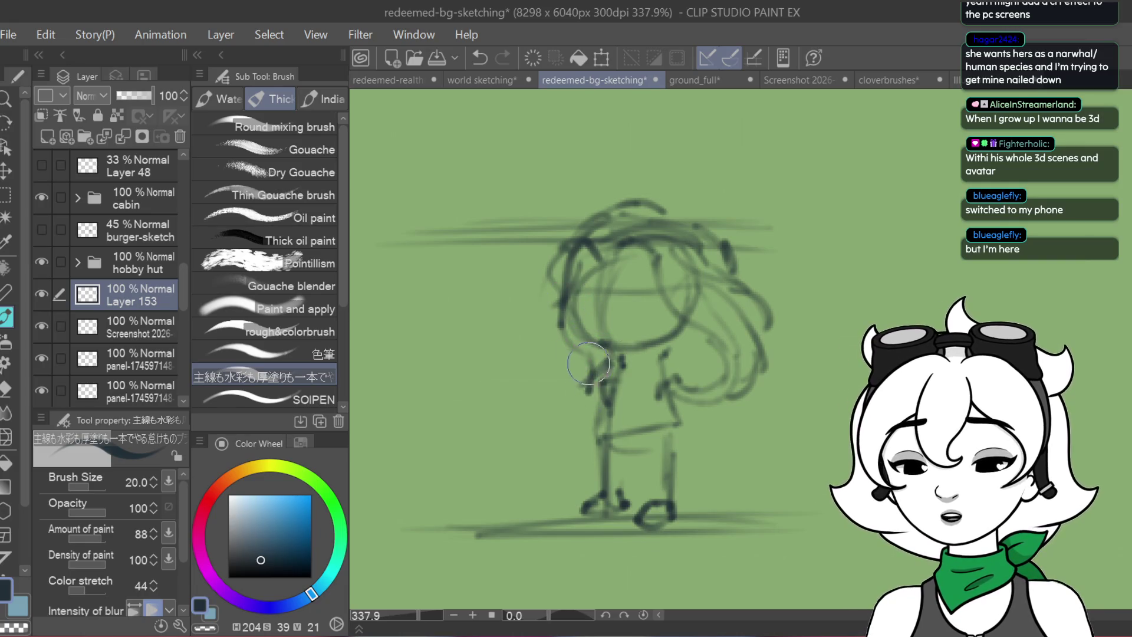
mouse_move(557, 342)
left_mouse_down()
mouse_move(534, 283)
mouse_move(566, 354)
left_mouse_up()
mouse_move(584, 277)
left_mouse_down()
mouse_move(525, 350)
mouse_move(563, 361)
mouse_move(623, 413)
left_mouse_up()
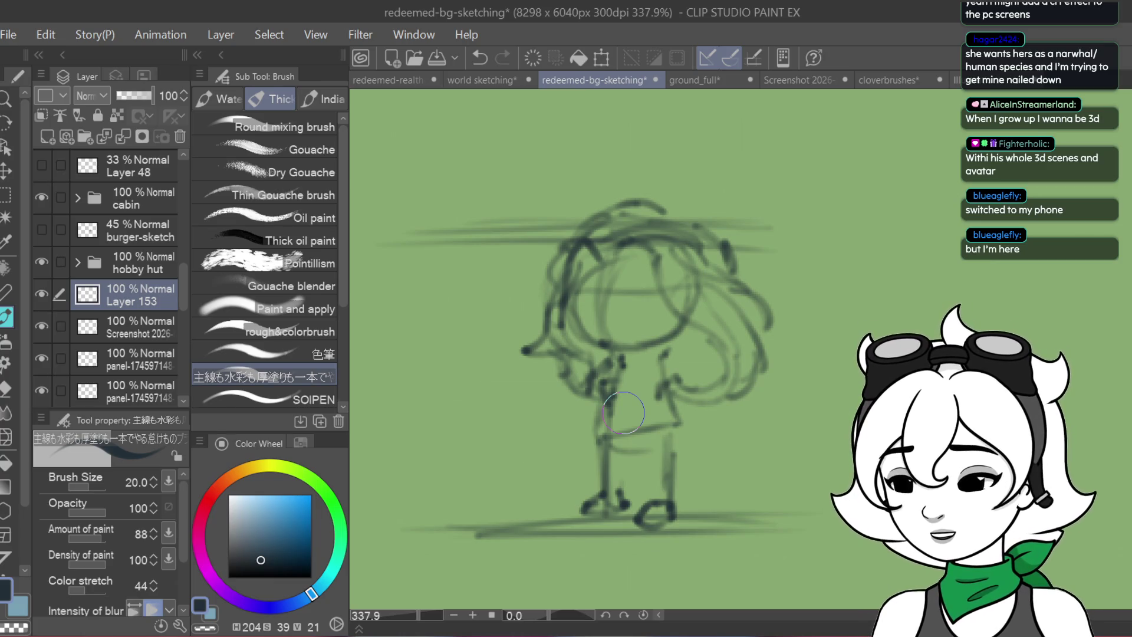
mouse_move(618, 299)
left_mouse_down()
mouse_move(634, 288)
mouse_move(635, 318)
mouse_move(636, 298)
left_mouse_up()
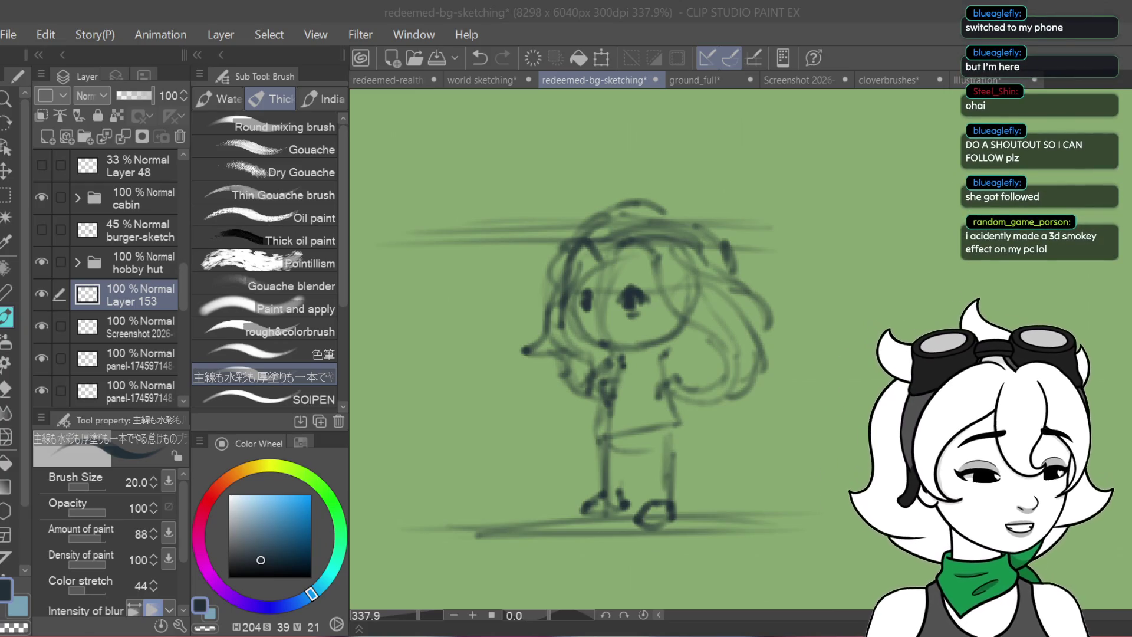
Sketch the torso, arm and legs, redrawing the right leg
key("alt+Tab")
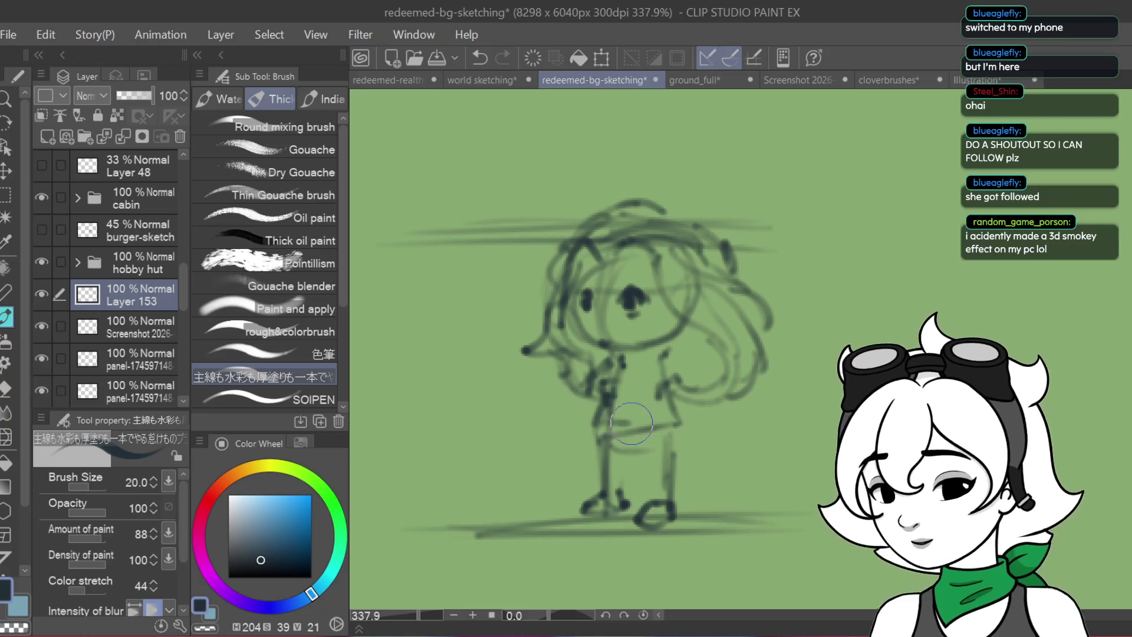
left_click_drag(633, 396, 590, 443)
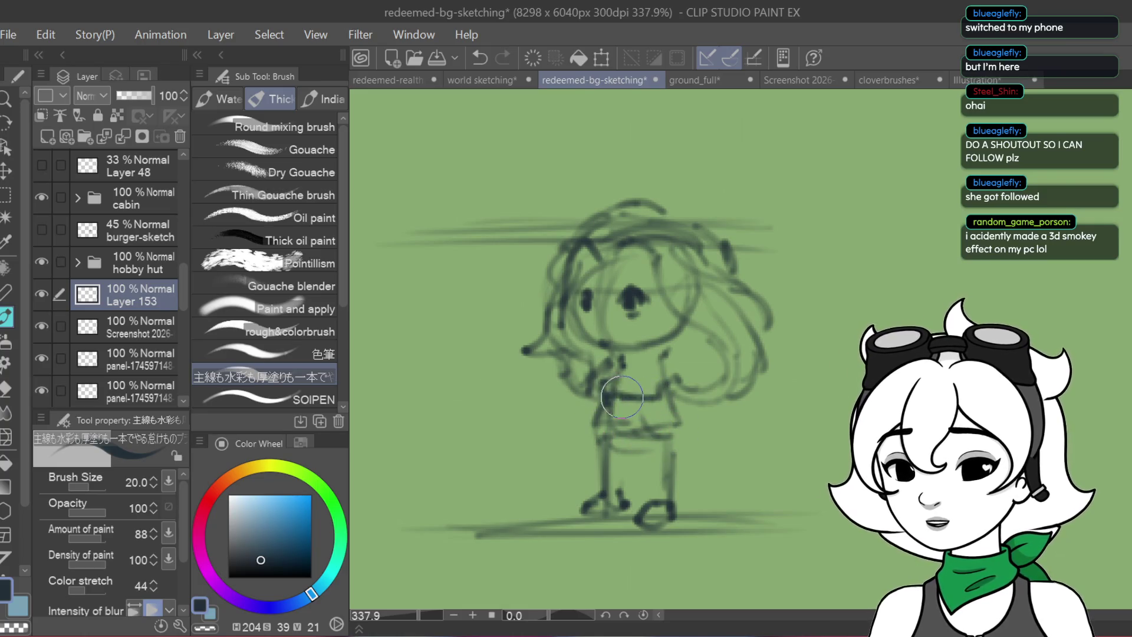
mouse_move(592, 462)
left_mouse_down()
mouse_move(584, 489)
mouse_move(693, 445)
mouse_move(729, 477)
mouse_move(704, 512)
left_mouse_up()
mouse_move(690, 417)
left_mouse_down()
mouse_move(719, 451)
mouse_move(737, 504)
mouse_move(699, 516)
left_mouse_up()
Draw the mouth, redraw the eyes, and rework the chin and neck lines
mouse_move(596, 317)
left_mouse_down()
mouse_move(618, 320)
mouse_move(602, 319)
left_mouse_up()
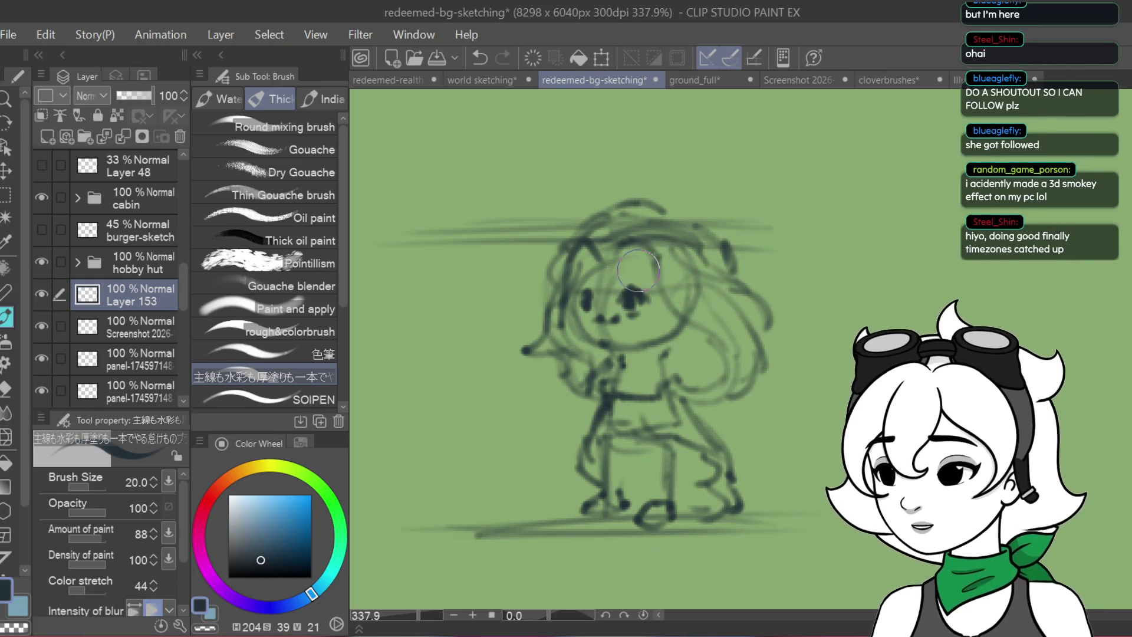
left_click_drag(629, 275, 566, 298)
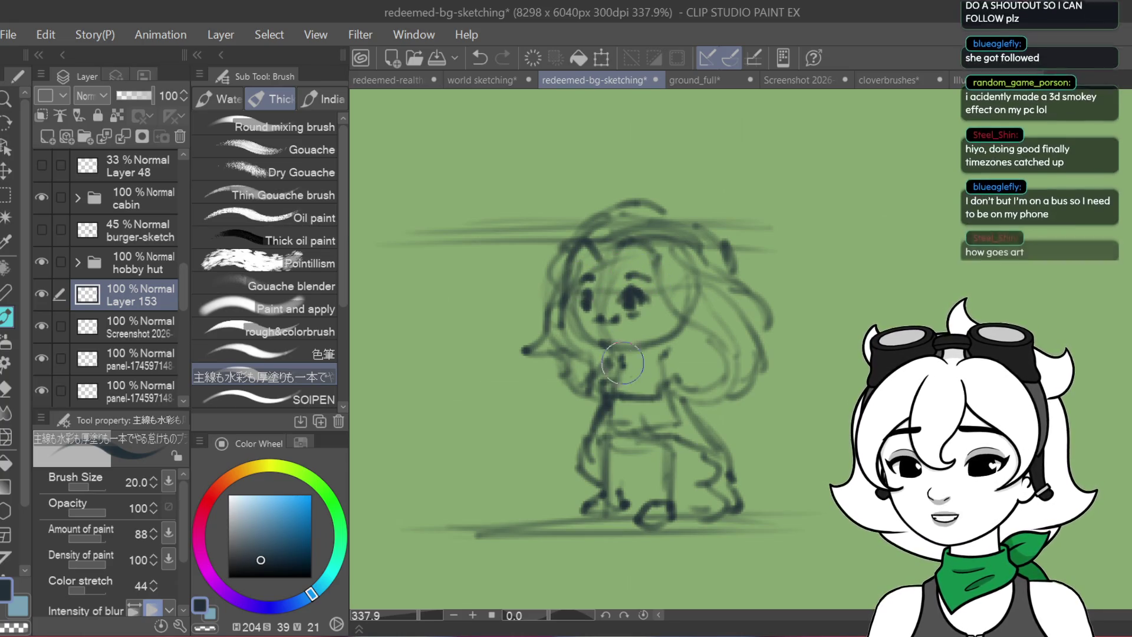
left_click_drag(613, 342, 590, 412)
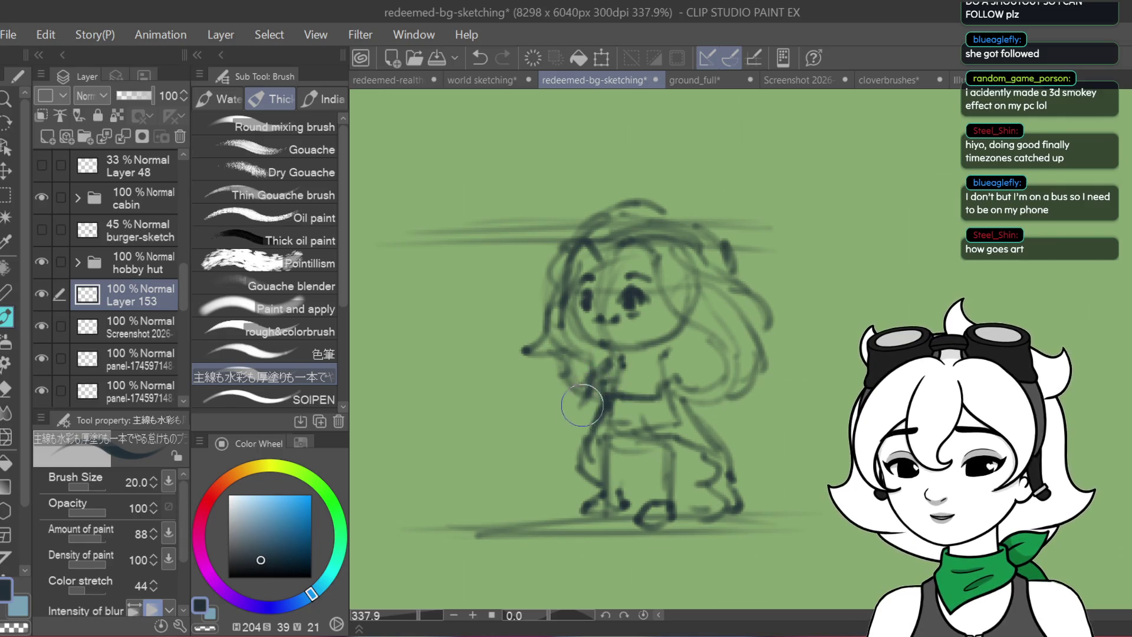
mouse_move(643, 383)
left_mouse_down()
mouse_move(672, 355)
mouse_move(688, 408)
left_mouse_up()
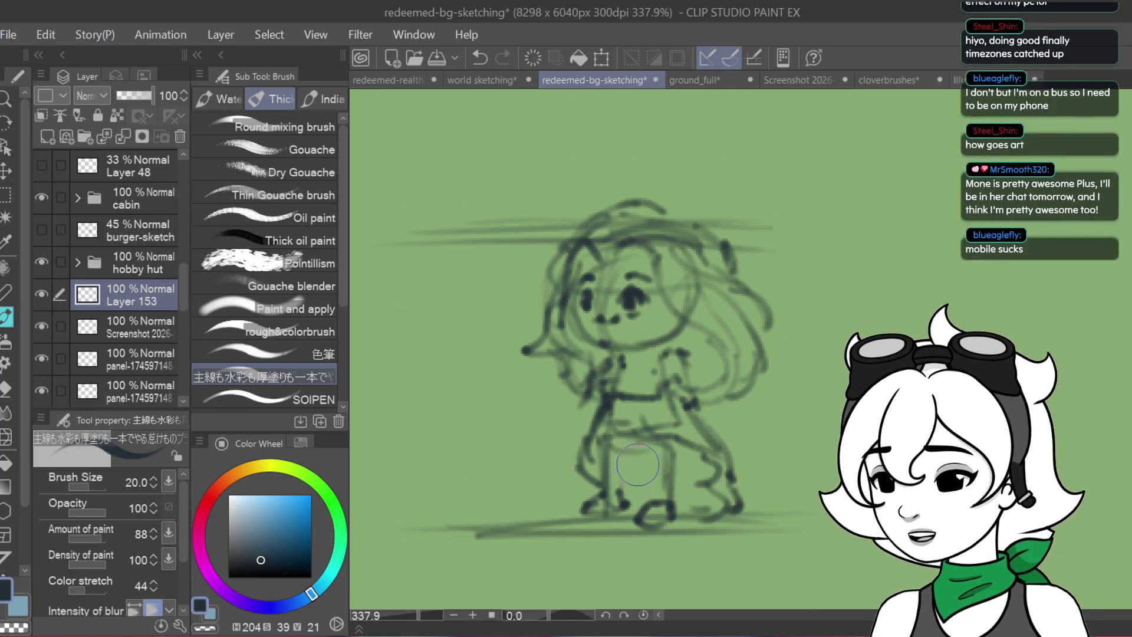
Add strokes down the legs and feet, around the neck and collar, and the left torso
left_click_drag(635, 456, 631, 498)
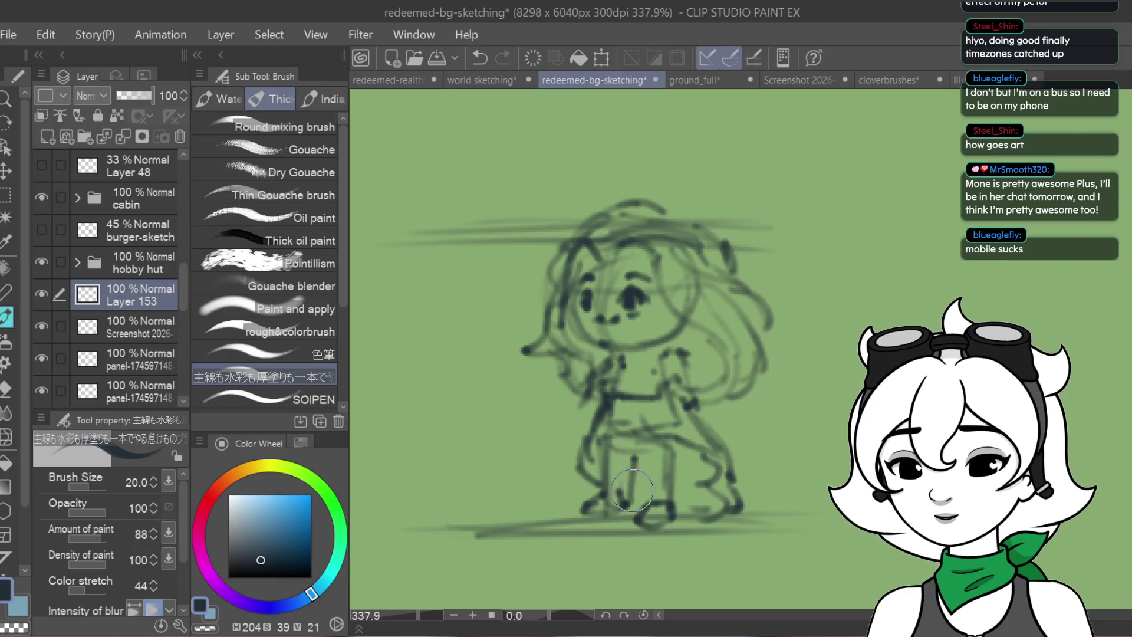
left_click_drag(635, 439, 643, 507)
mouse_move(644, 439)
left_mouse_down()
mouse_move(642, 512)
mouse_move(611, 527)
left_mouse_up()
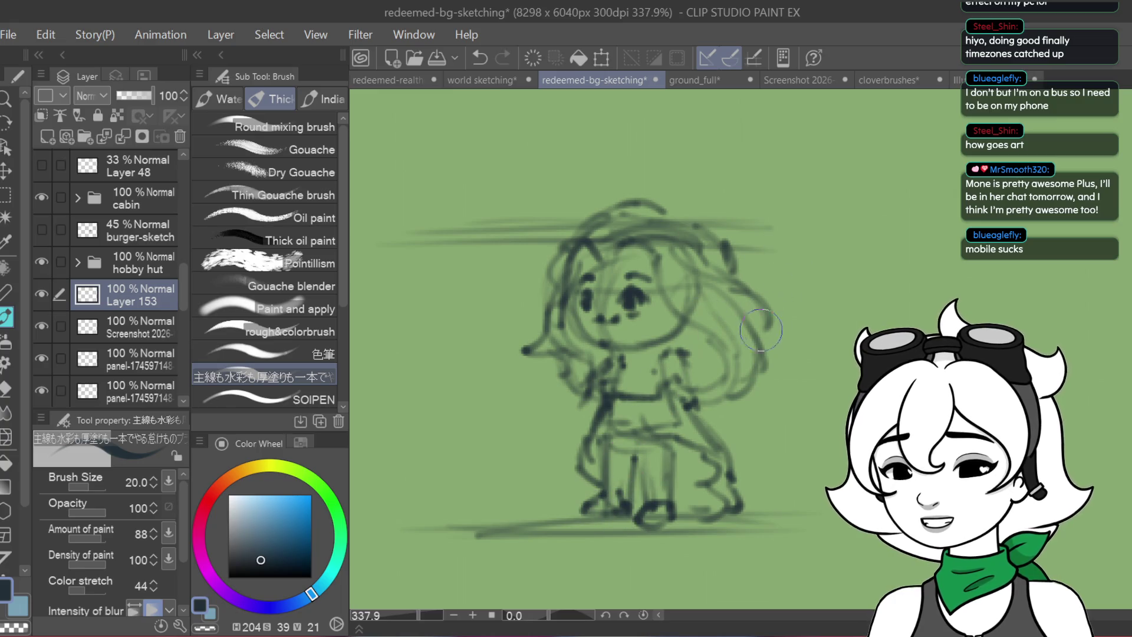
mouse_move(637, 352)
left_mouse_down()
mouse_move(639, 366)
mouse_move(630, 359)
mouse_move(664, 351)
left_mouse_up()
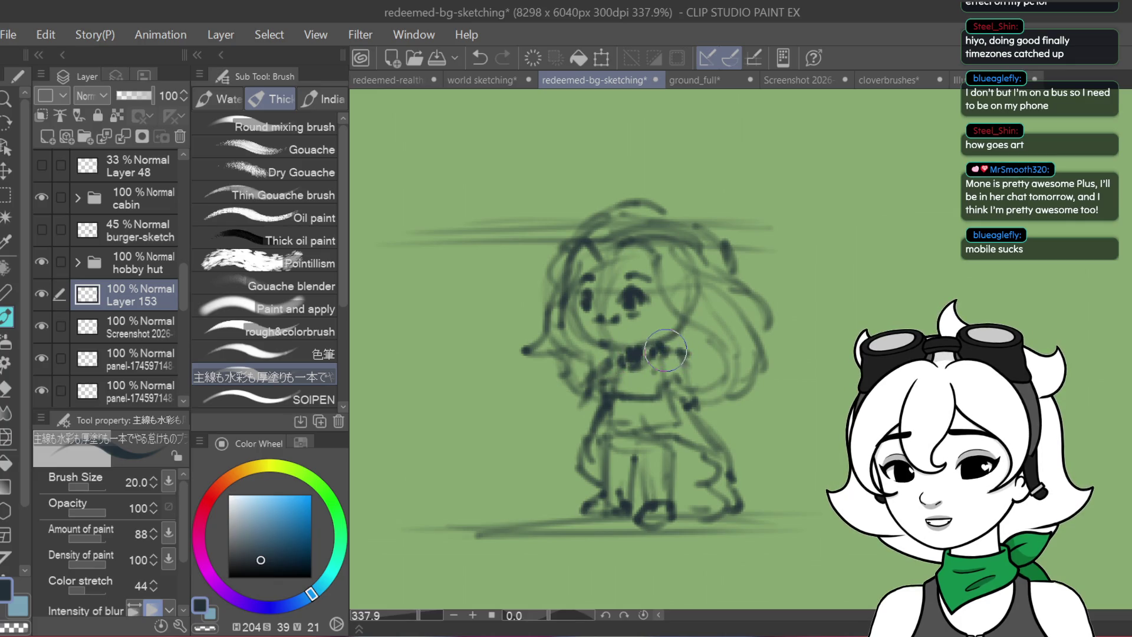
left_click_drag(662, 375, 611, 368)
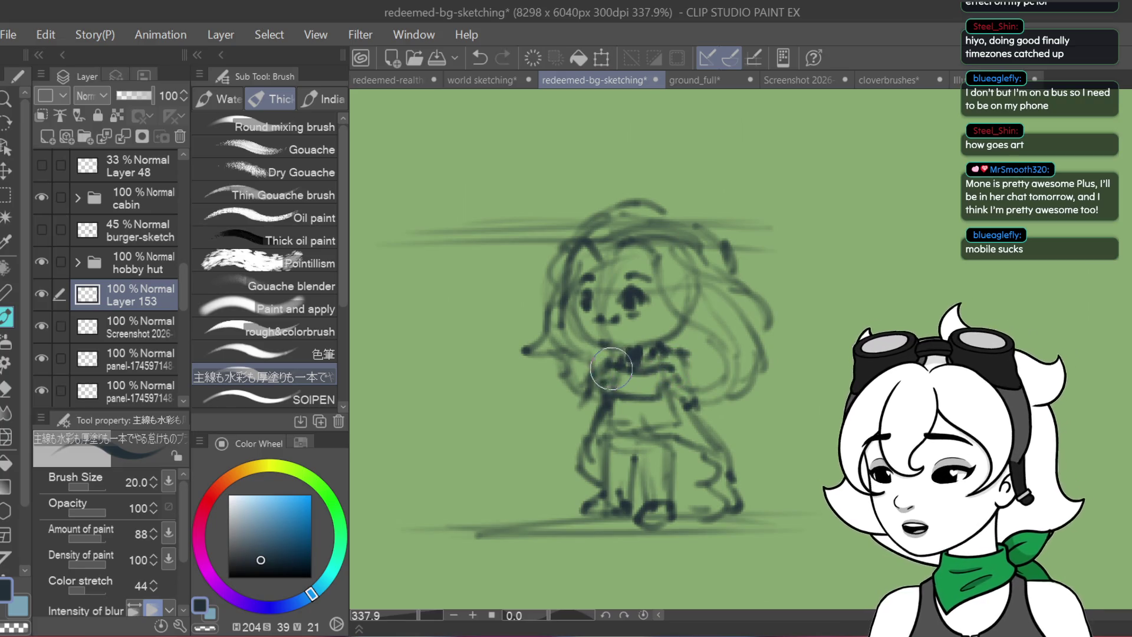
mouse_move(607, 378)
left_mouse_down()
mouse_move(574, 420)
mouse_move(710, 419)
mouse_move(692, 412)
mouse_move(707, 439)
left_mouse_up()
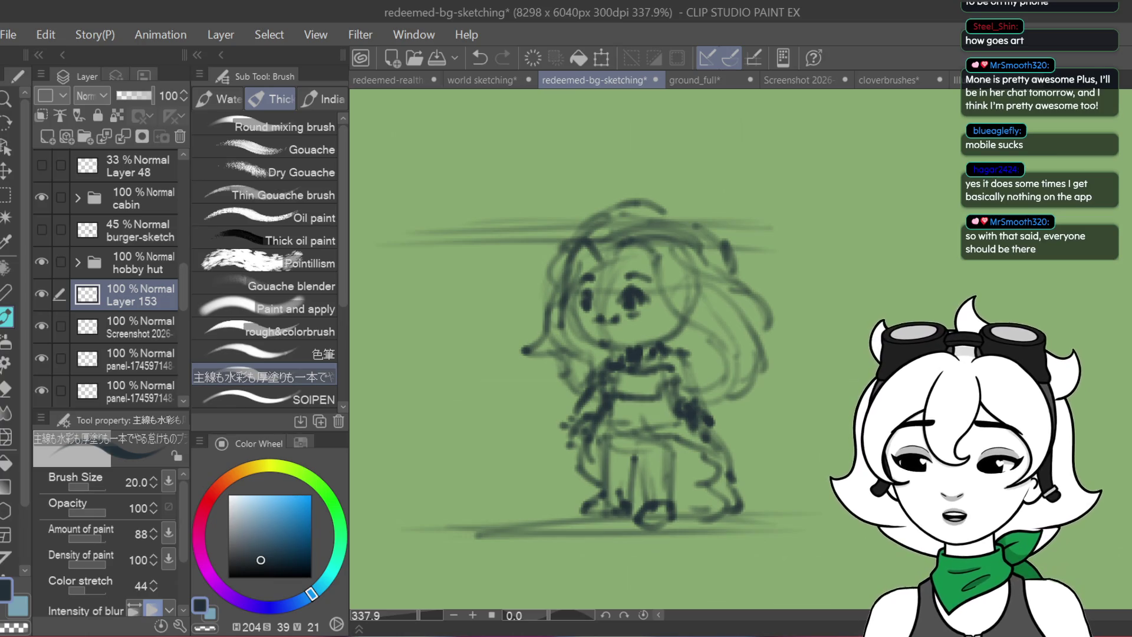
Pan the canvas with the Hand tool to reposition the chibi sketch
left_click_drag(590, 353, 552, 313)
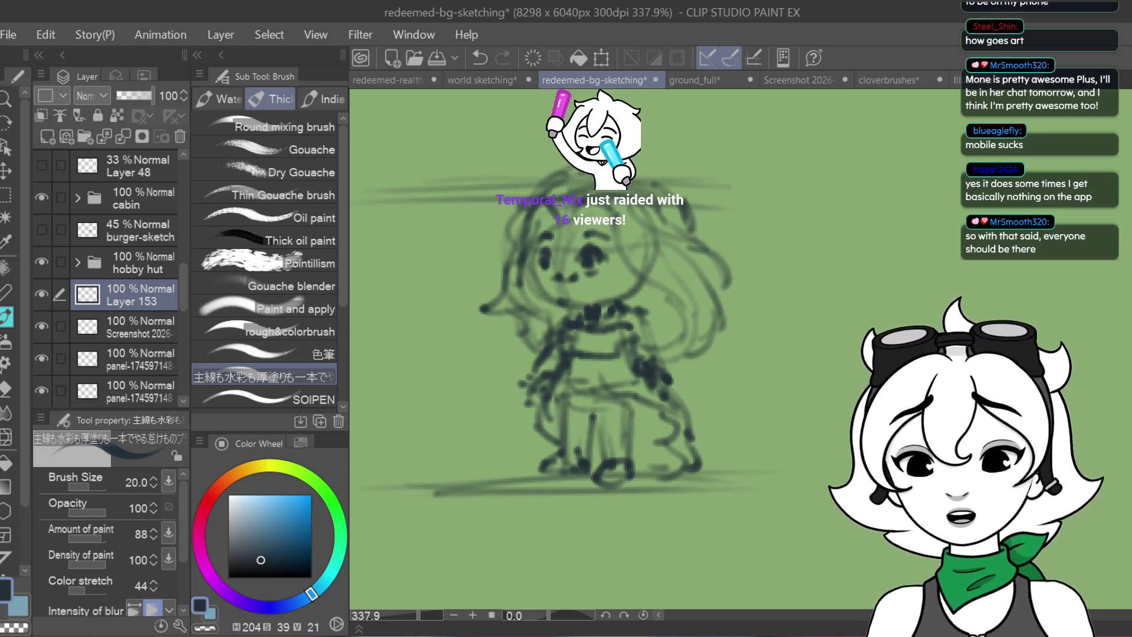
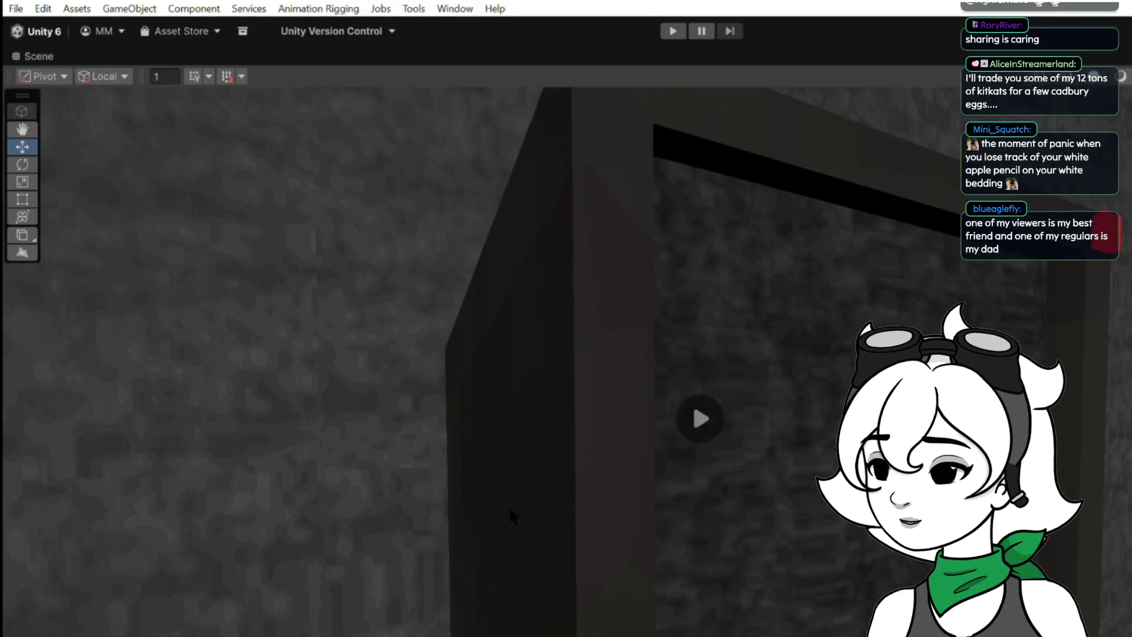
Exit the full-screen image preview and scroll #art-creativity down to the posted gray monitor screenshot
key("Escape")
scroll(583, 482, "down", 3)
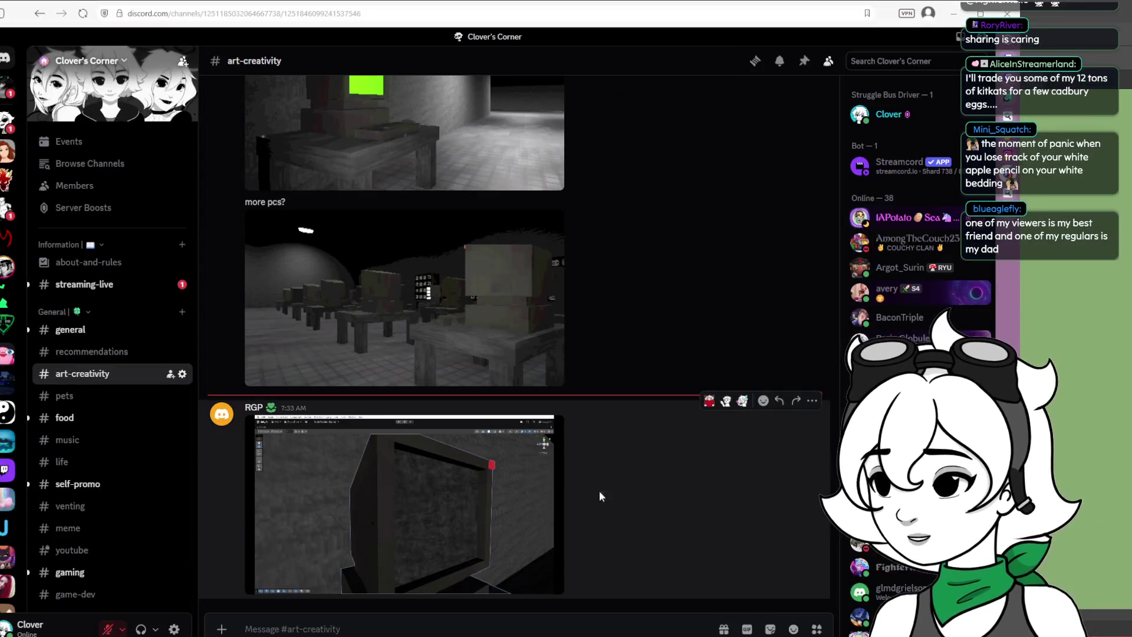